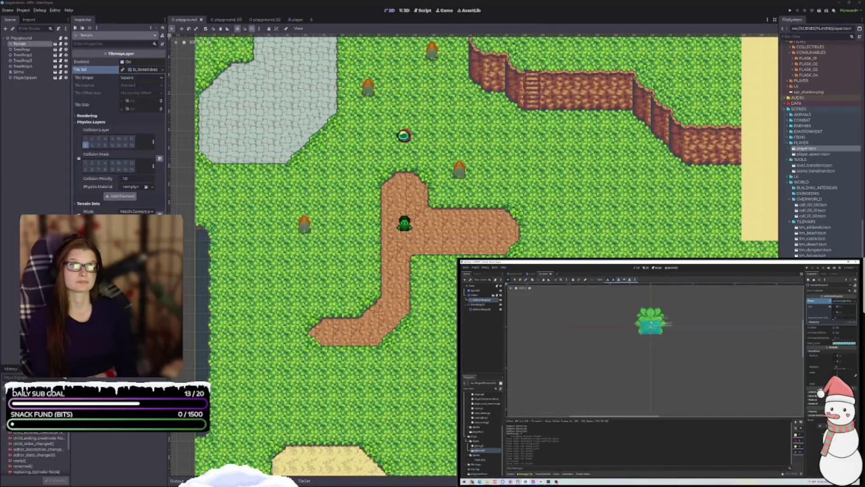
Drag the player's collision rectangle to be tall and narrow, then check its shape size
mouse_move(651, 322)
mouse_down()
mouse_move(654, 302)
mouse_move(652, 355)
mouse_move(651, 316)
mouse_move(650, 327)
mouse_up()
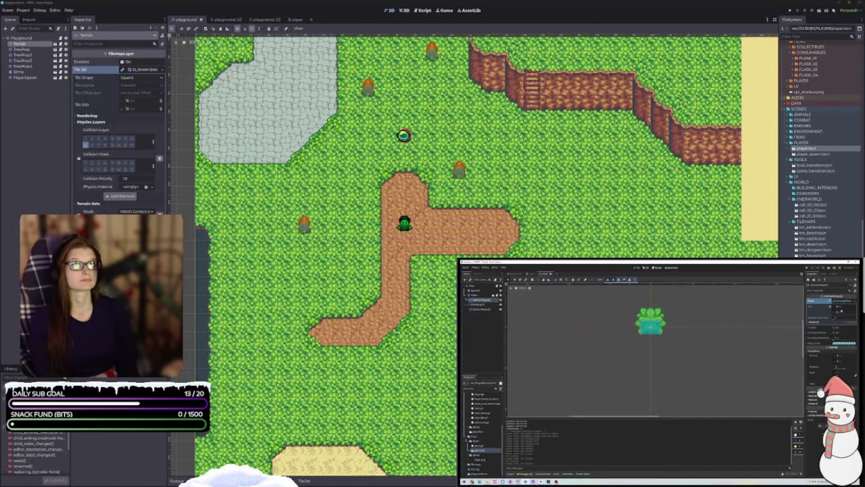
click(854, 301)
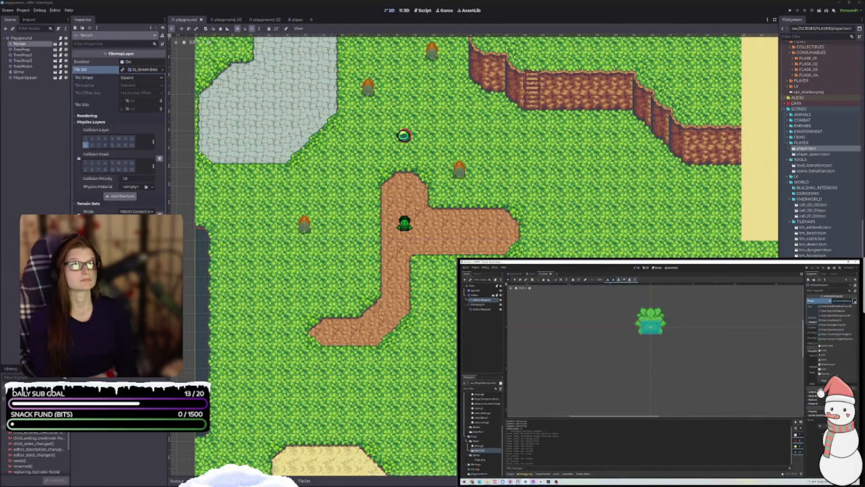
click(854, 300)
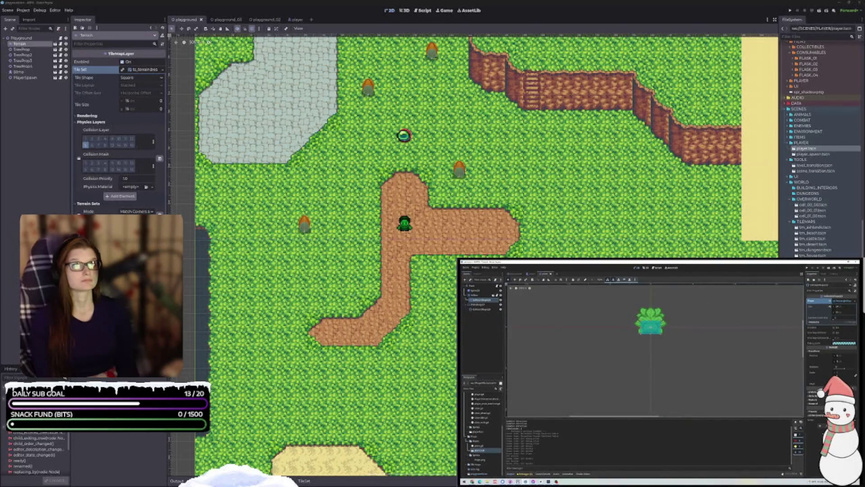
click(855, 300)
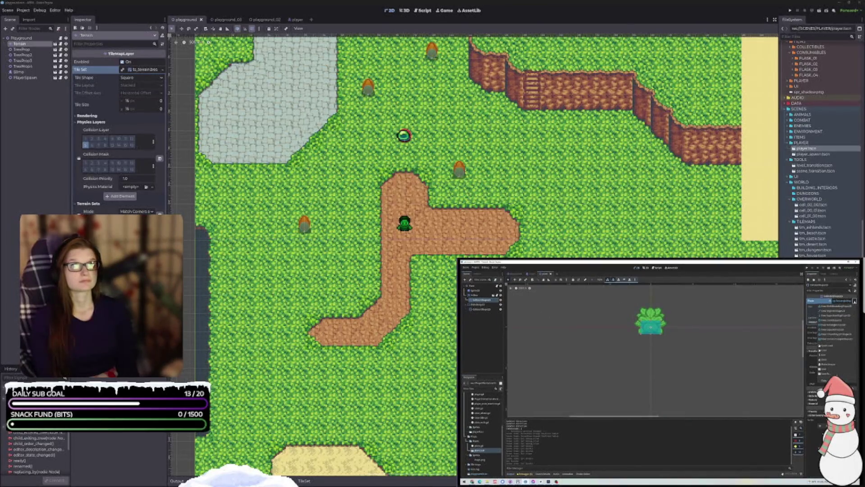
click(832, 361)
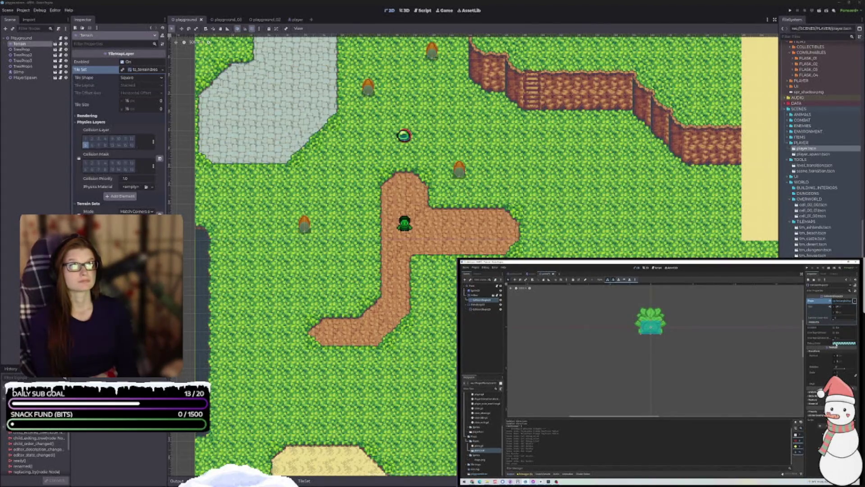
Change the collision shape's Debug Color from teal to a slightly brighter green
click(844, 344)
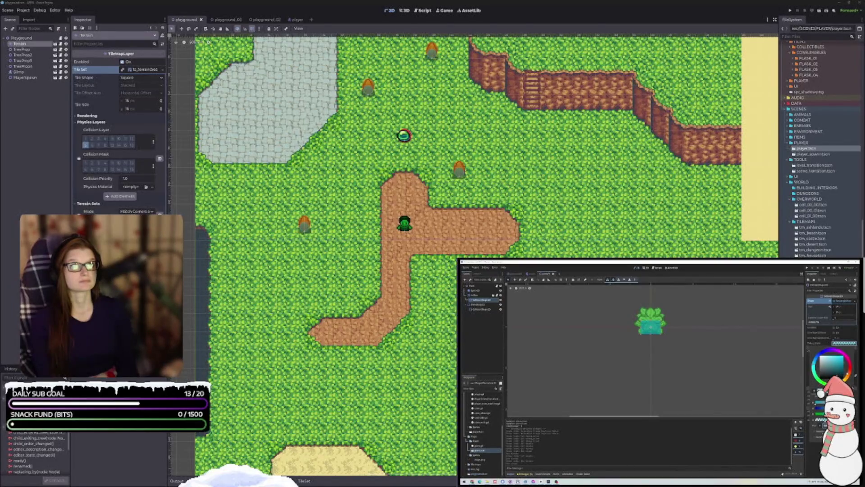
click(820, 449)
drag(820, 449, 824, 449)
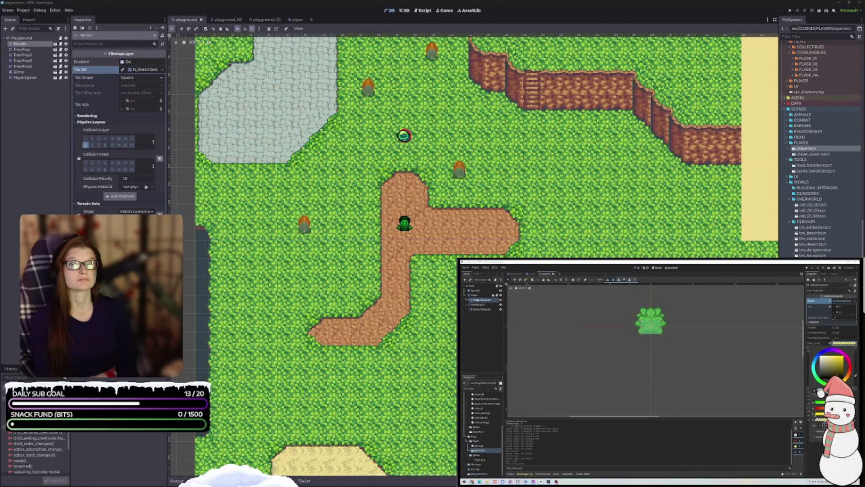
key(Escape)
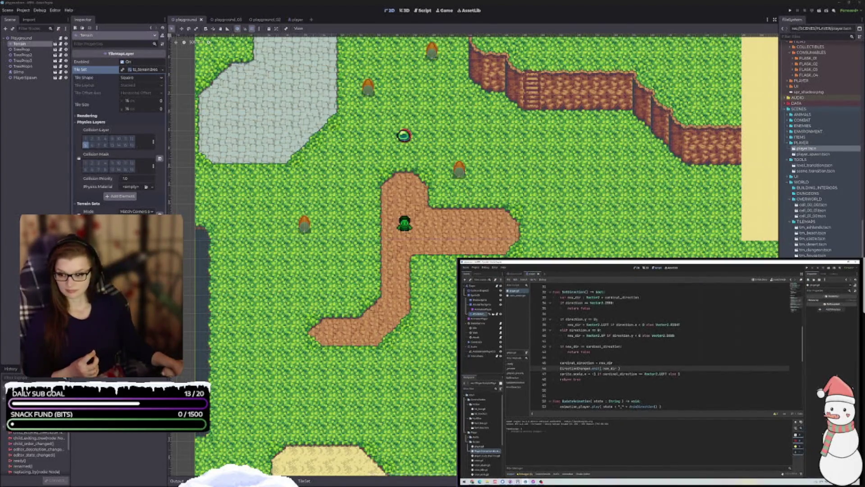
Switch to VS Code and scroll up through player.gd beside the PlayerStateAttack script
key(alt+Tab)
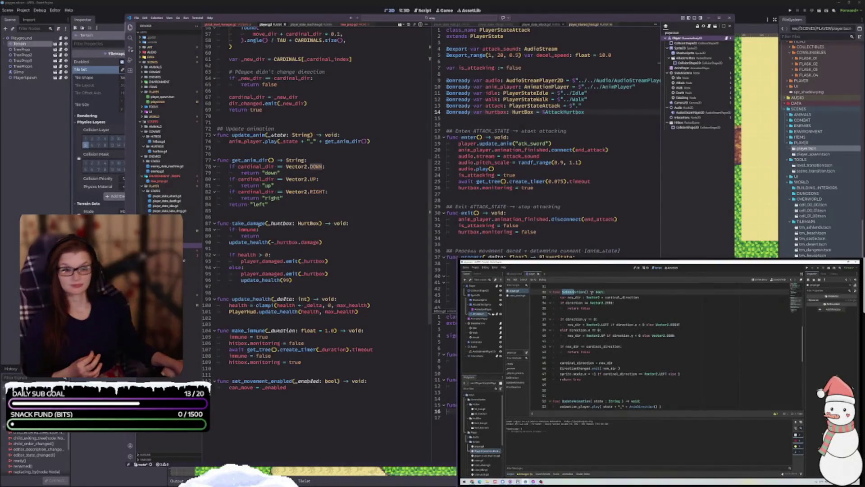
scroll(265, 206, up, 2)
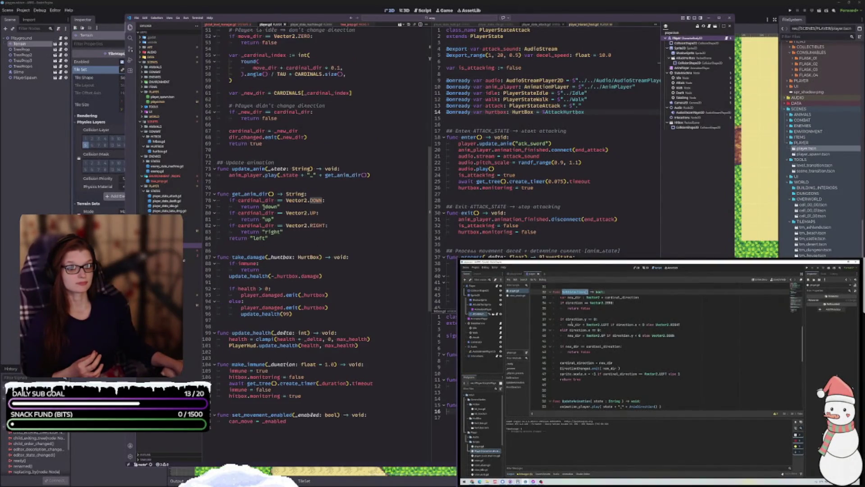
scroll(284, 149, up, 7)
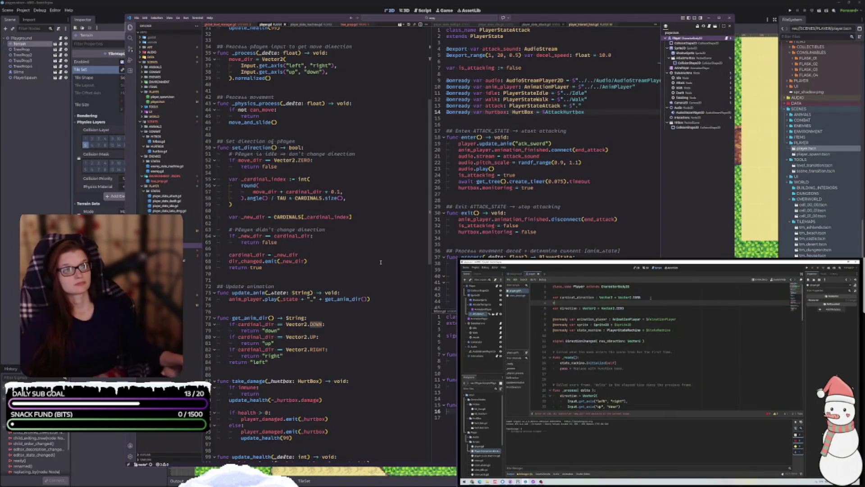
scroll(291, 279, up, 10)
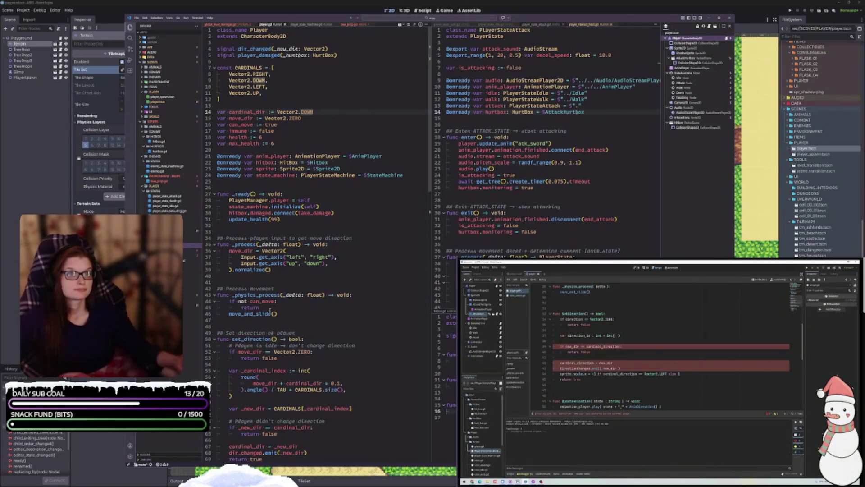
Scroll down through player.gd's ready, movement, direction and take_damage functions
scroll(330, 236, down, 7)
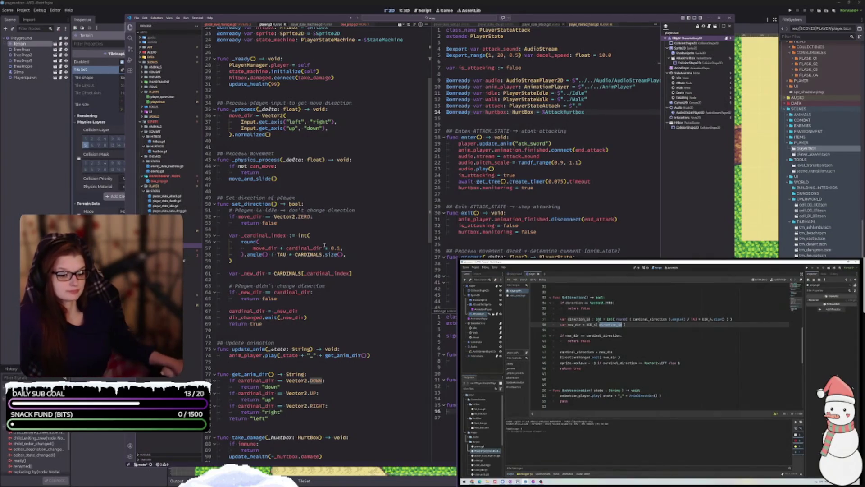
scroll(330, 236, down, 2)
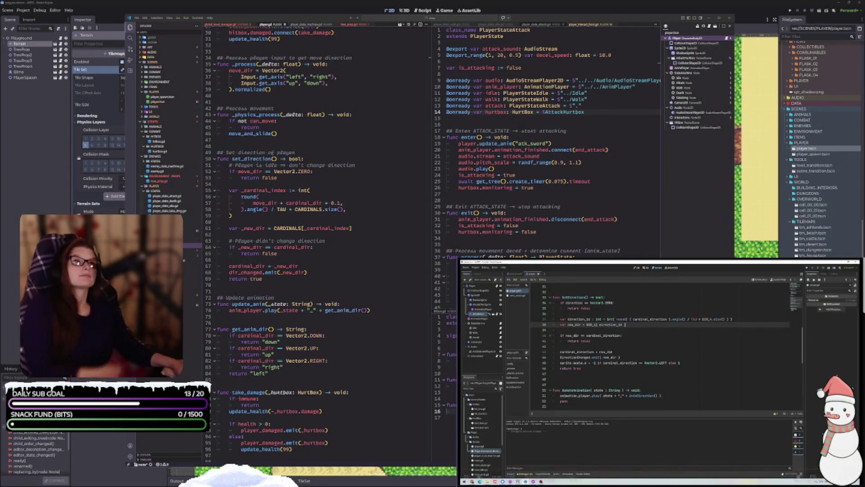
Leave the script code for the Playground scene's 2D view with the player on the dirt path
scroll(660, 373, down, 5)
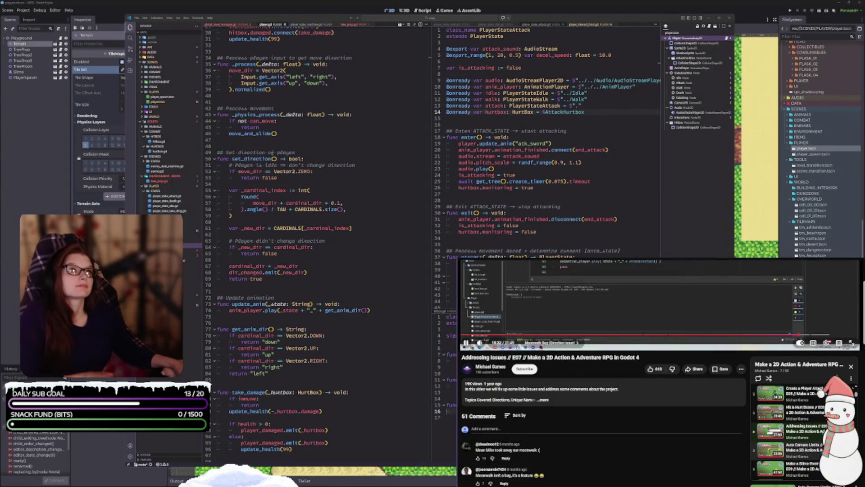
key(shift+n)
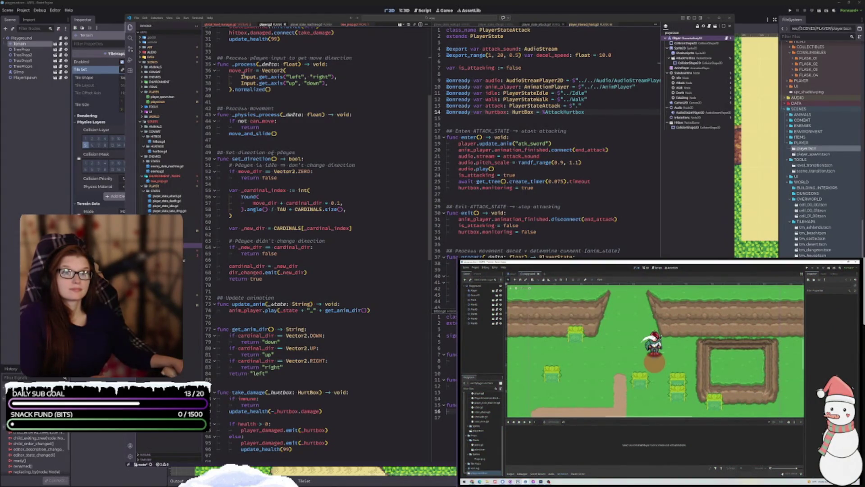
mouse_move(652, 336)
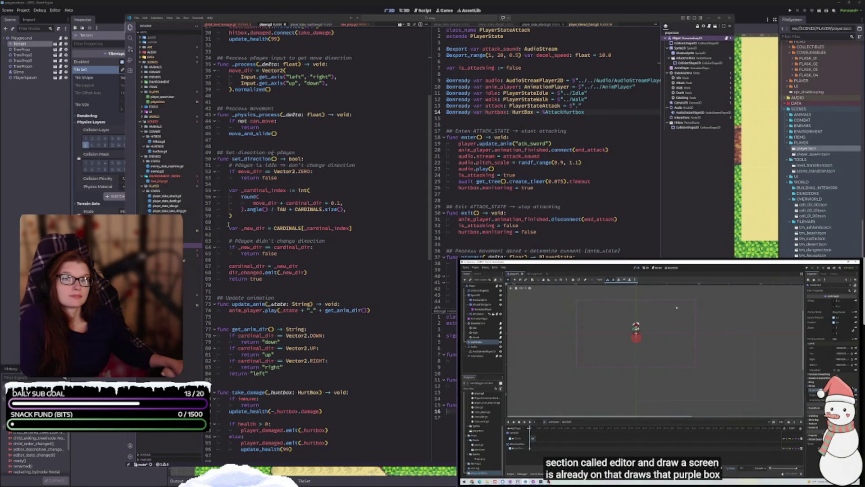
key(ctrl+F1)
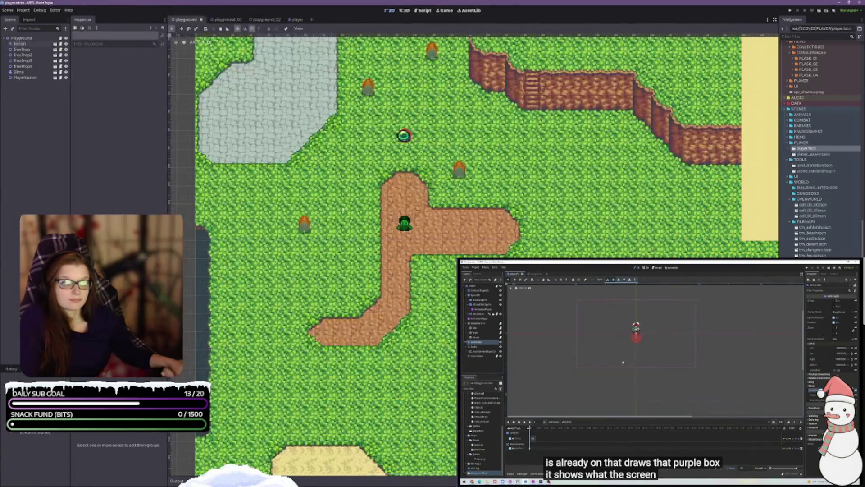
Open the player scene and select its Camera2D to show its limits in the Inspector
scroll(385, 201, down, 6)
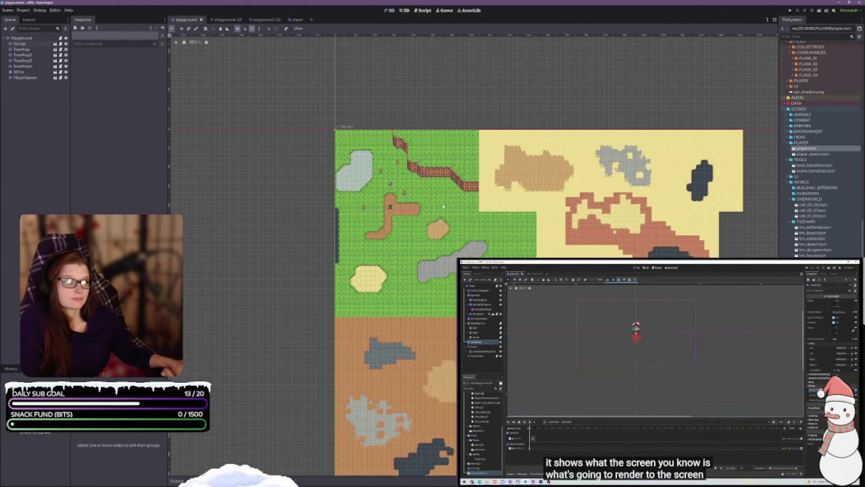
scroll(443, 206, up, 5)
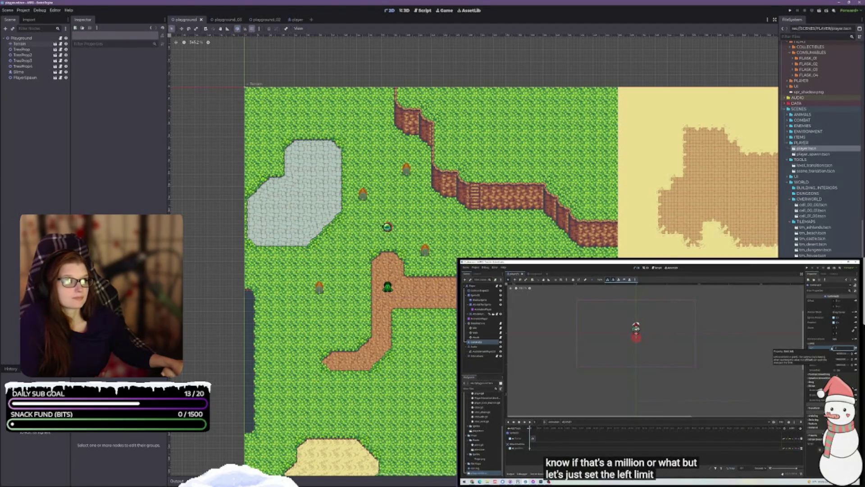
click(292, 20)
click(23, 111)
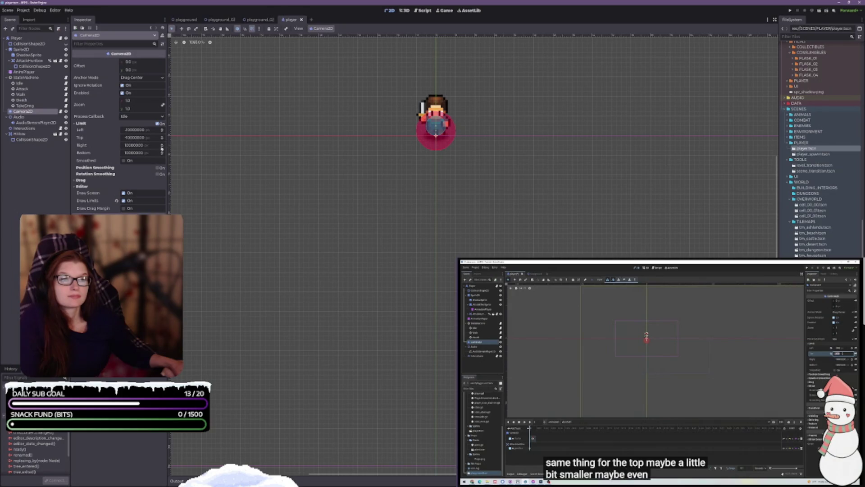
scroll(368, 162, down, 6)
drag(371, 164, 401, 212)
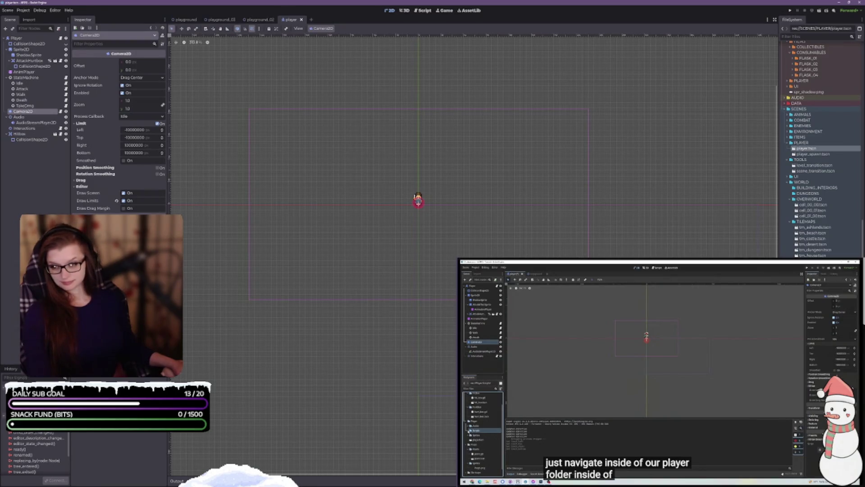
key(alt+Tab)
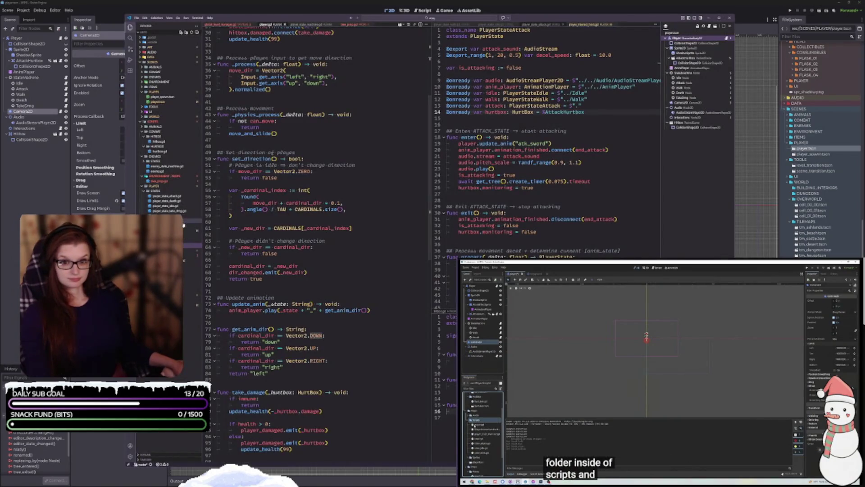
click(182, 226)
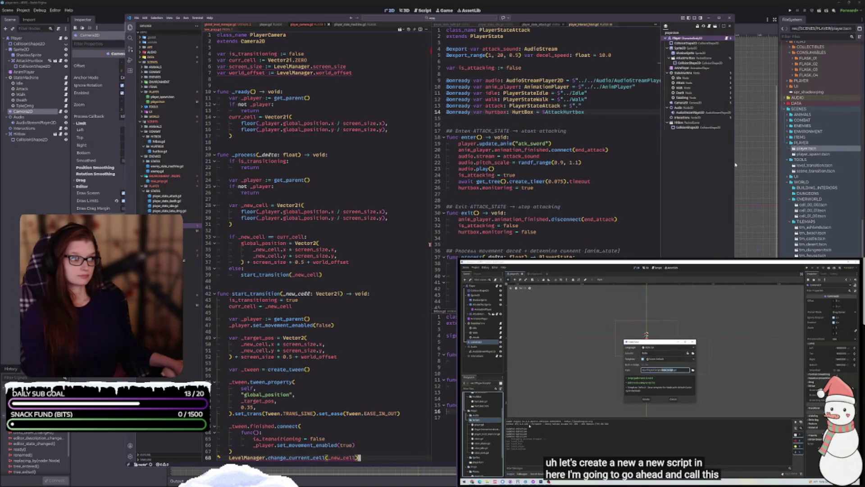
drag(735, 162, 793, 162)
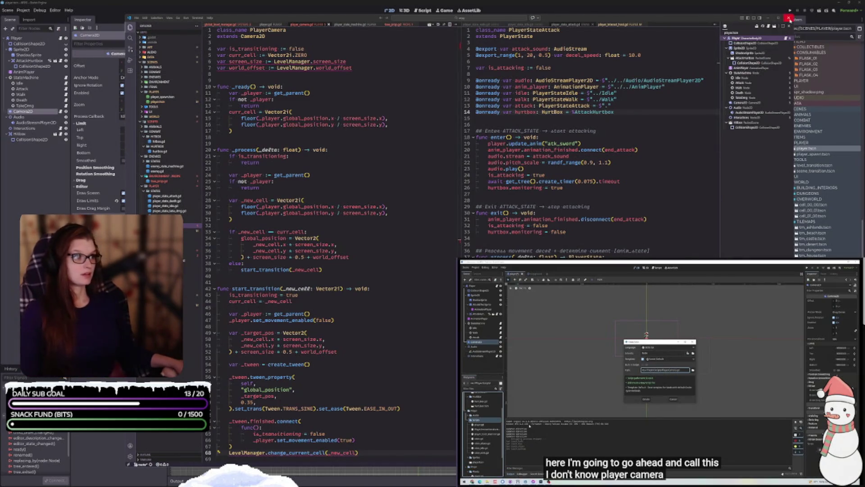
click(789, 19)
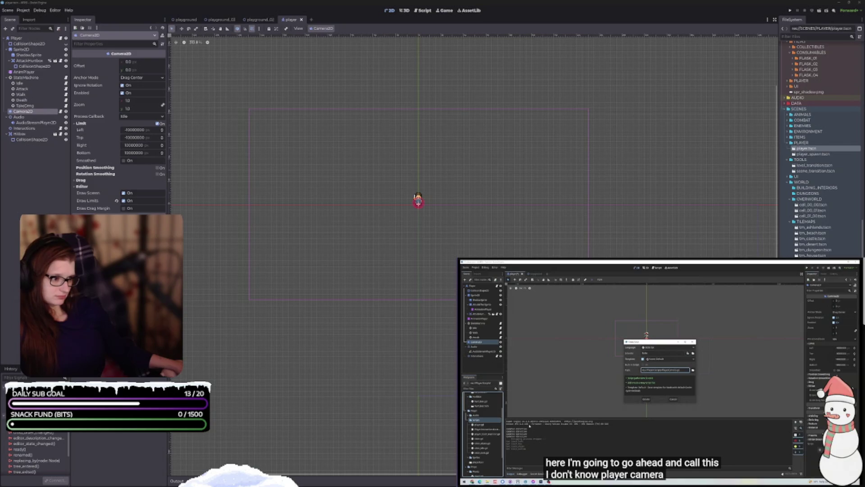
Reopen the floating script window on player.gd with Ctrl+F3
key(ctrl+F3)
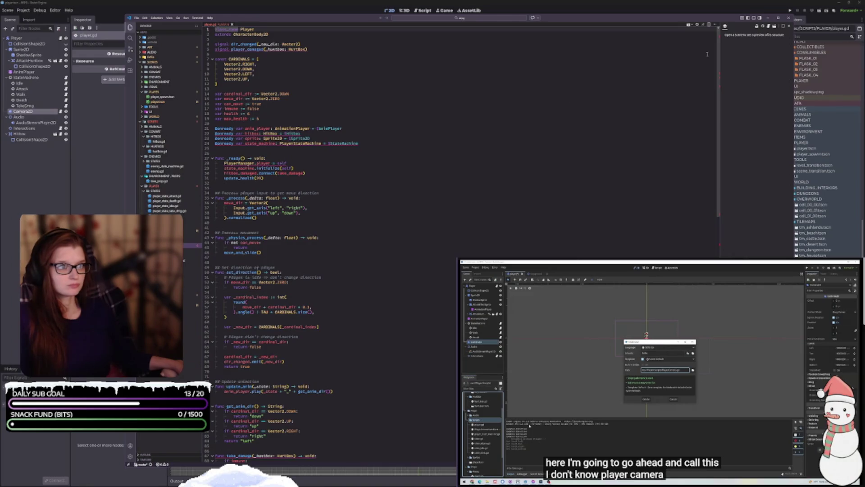
Hide and restore the script window, then go to the hitbox declaration on line 22
click(789, 18)
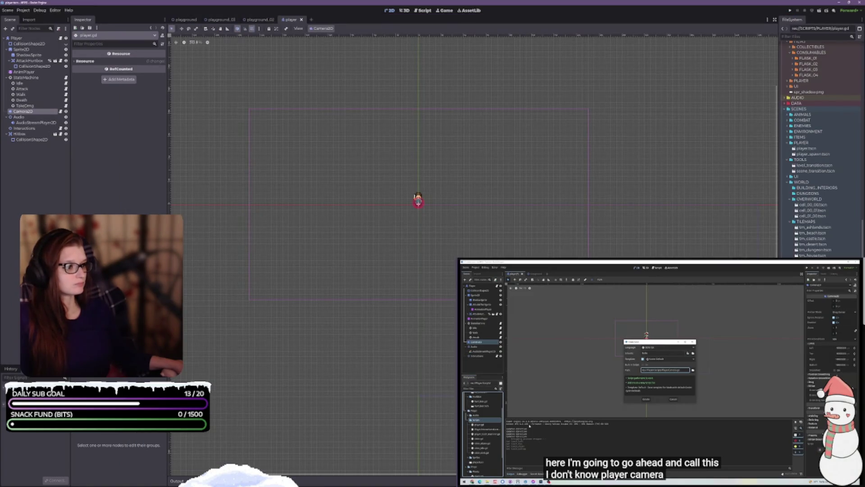
key(ctrl+F3)
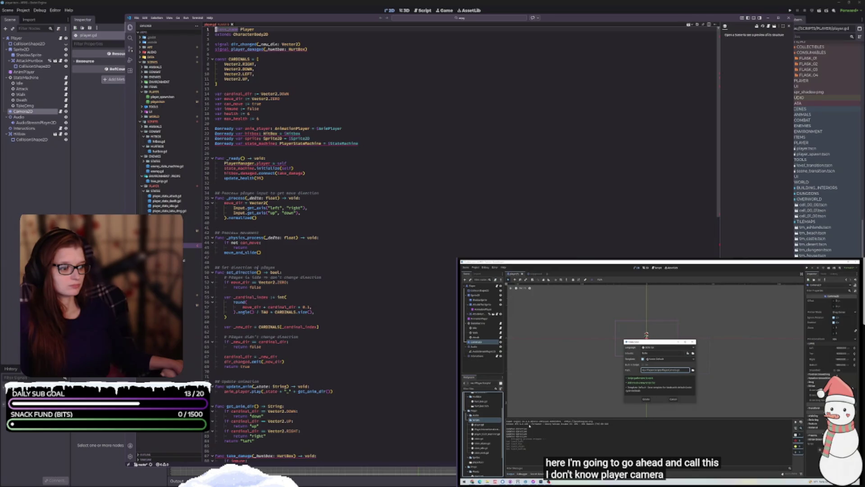
click(320, 134)
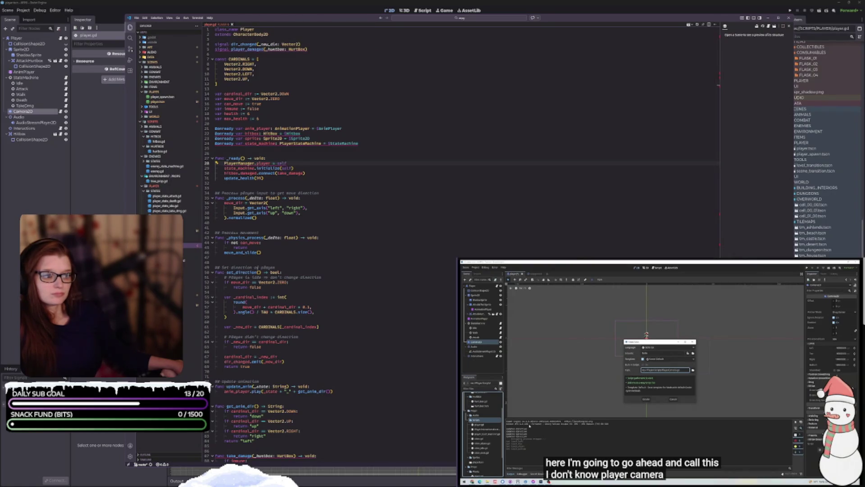
Highlight take_damage and its uses, review the code, and undo the hitbox's HitBox type
double_click(277, 172)
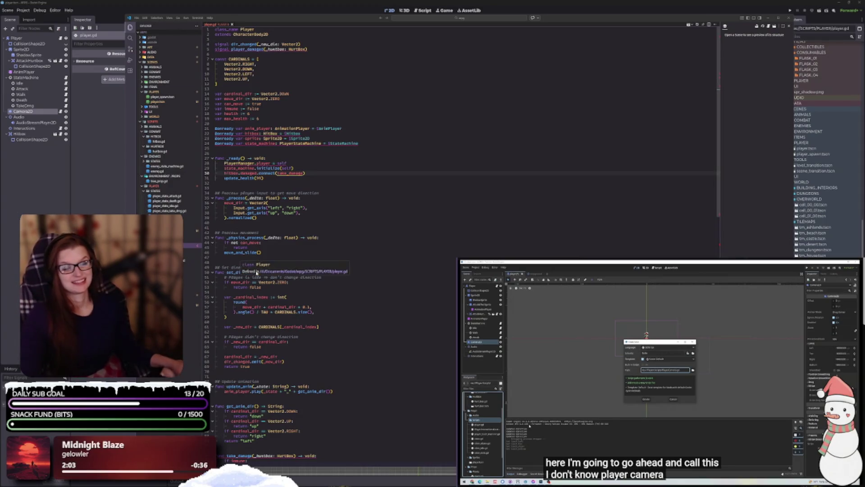
scroll(303, 169, up, 2)
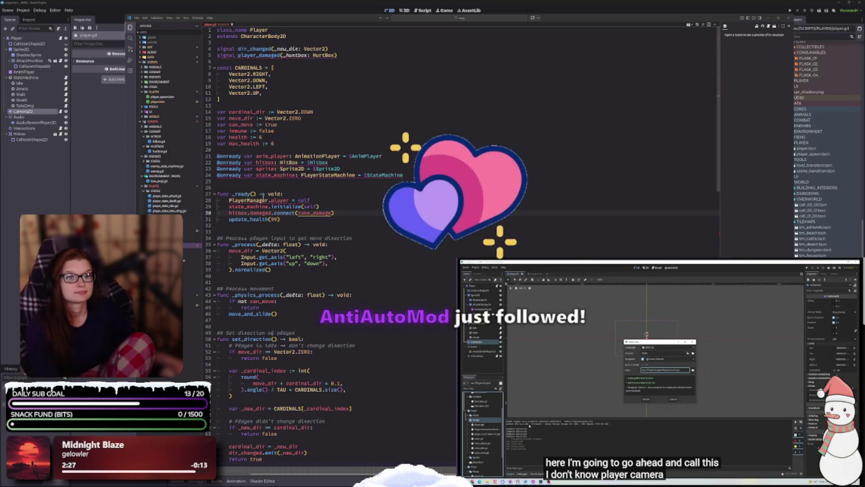
mouse_move(263, 200)
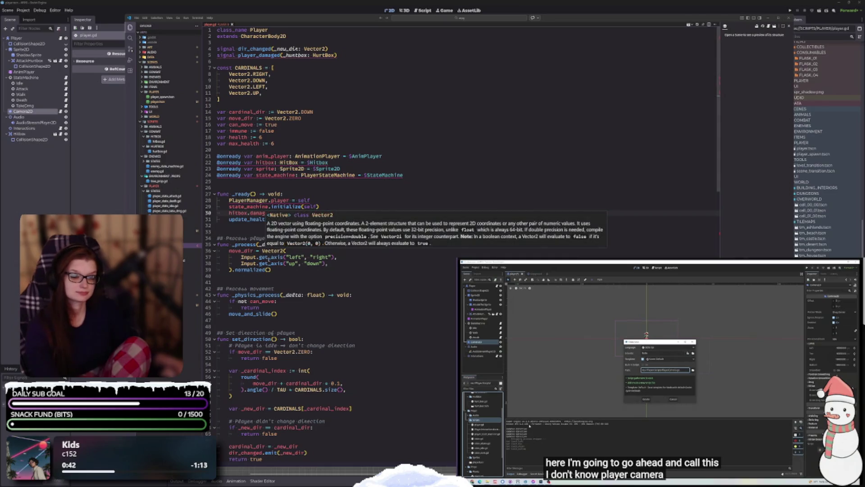
mouse_move(294, 295)
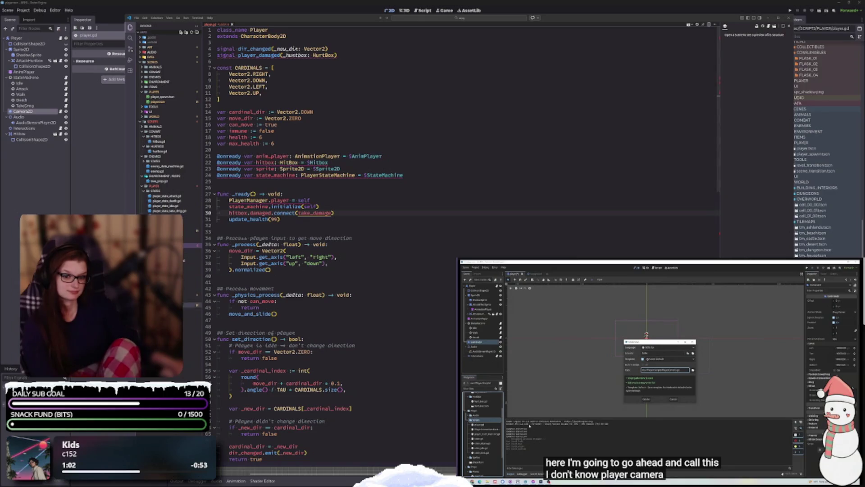
mouse_move(272, 161)
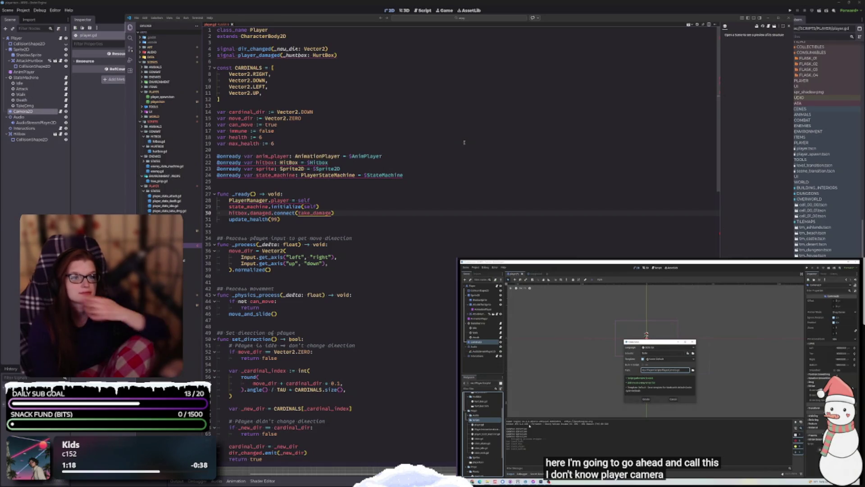
key(ctrl+z)
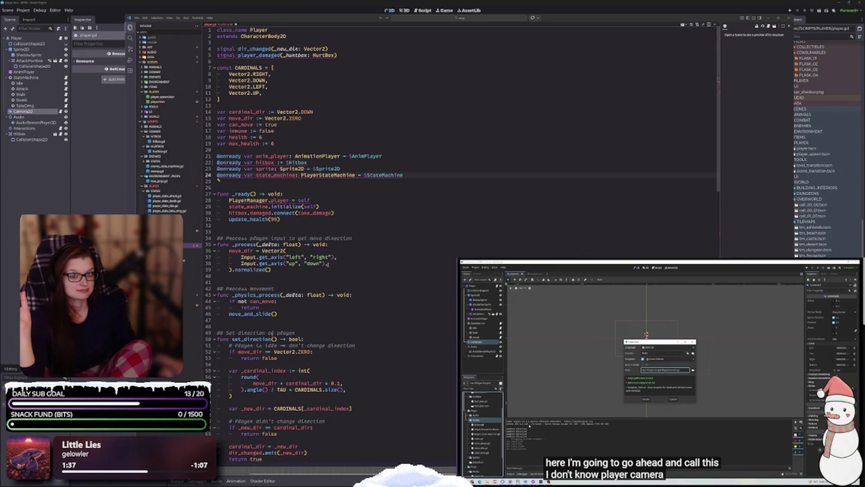
Place the cursor on the update_health line and after .normalized() on line 39, then open global_player_manager.gd
click(370, 220)
click(318, 270)
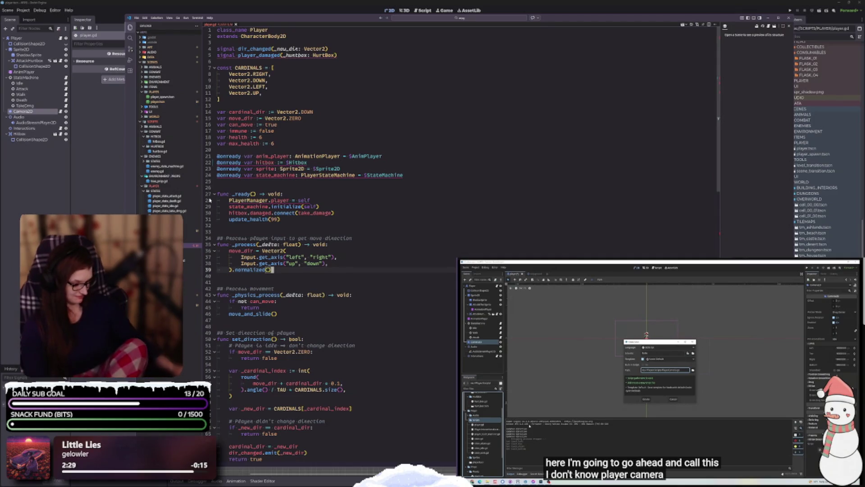
mouse_move(631, 451)
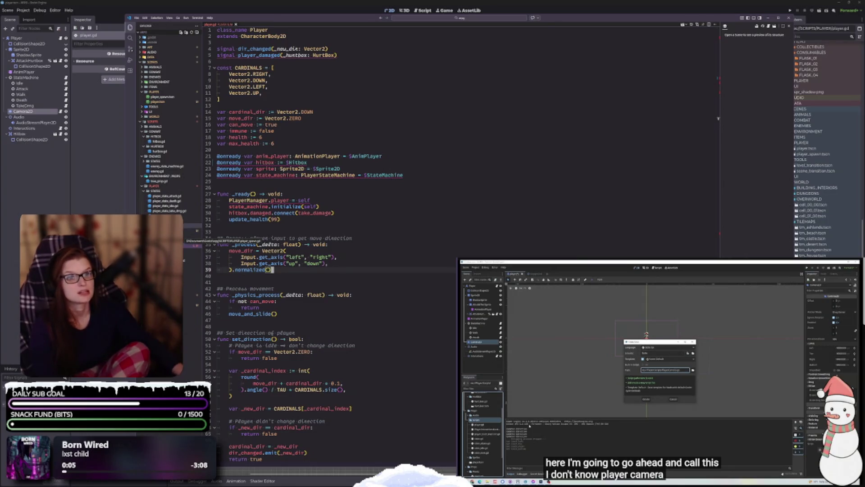
click(185, 261)
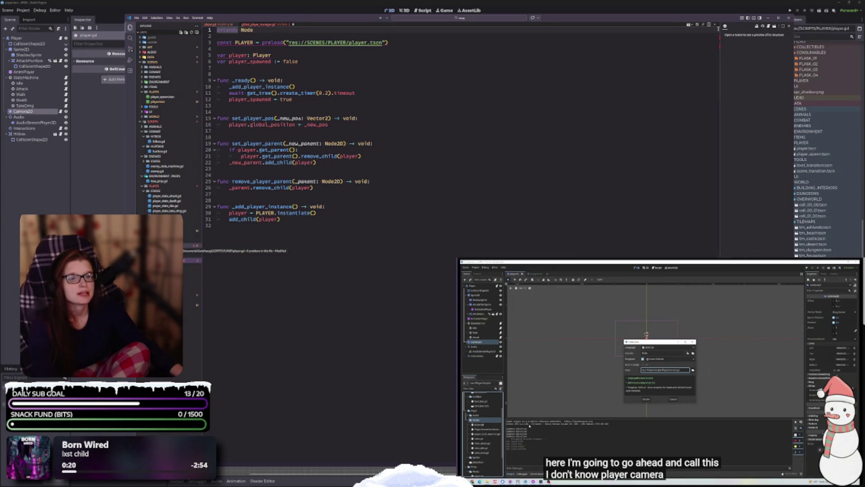
Return to player.gd and select the class name Player on line 1
click(162, 248)
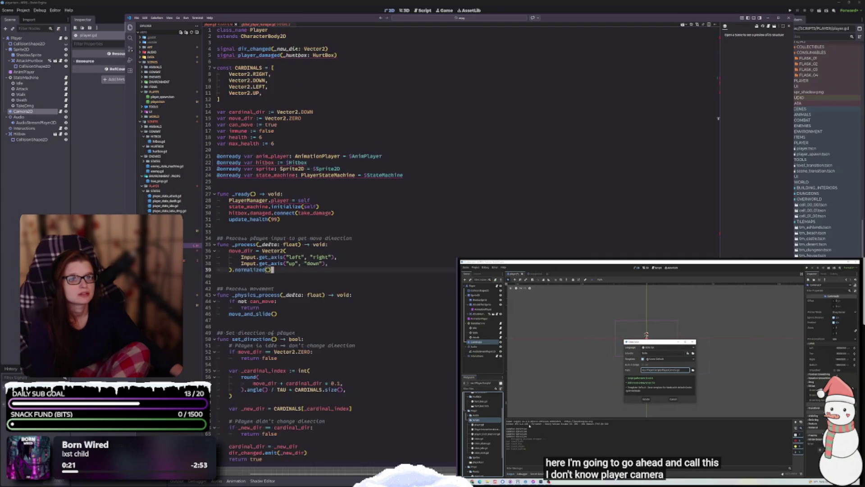
double_click(272, 30)
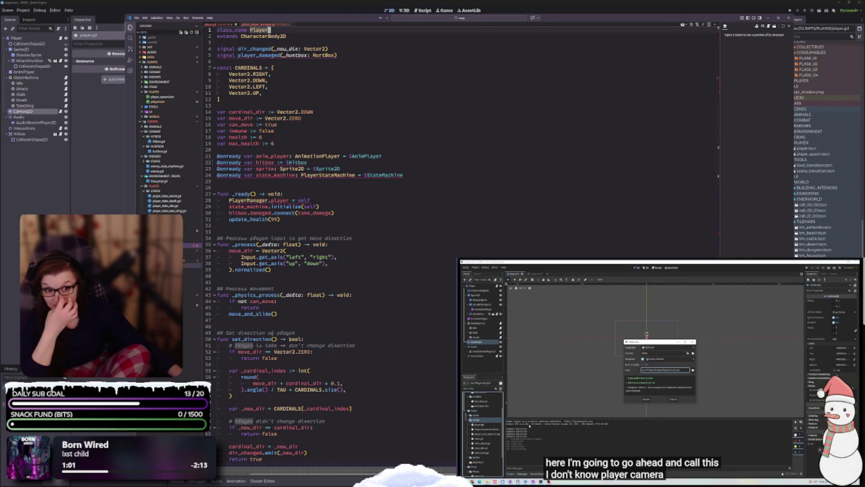
mouse_move(277, 156)
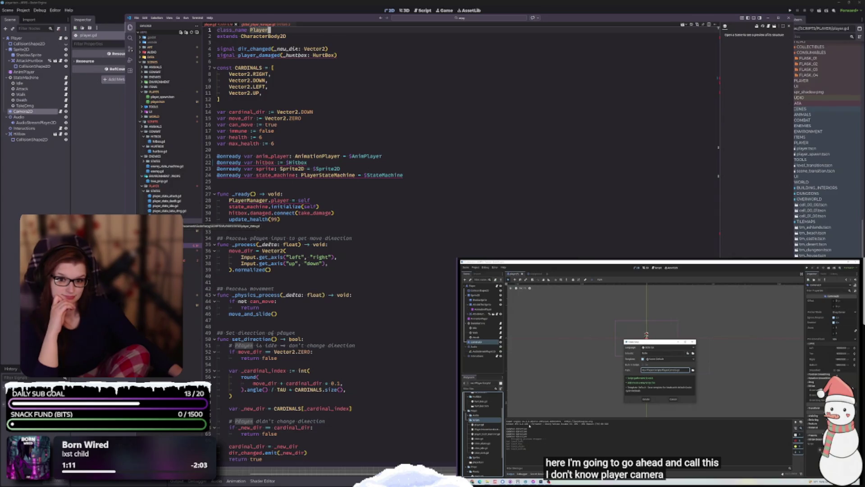
Split hitbox.gd beside player.gd, then select the HitBox class name and $Hitbox on line 22
click(158, 141)
drag(247, 24, 698, 198)
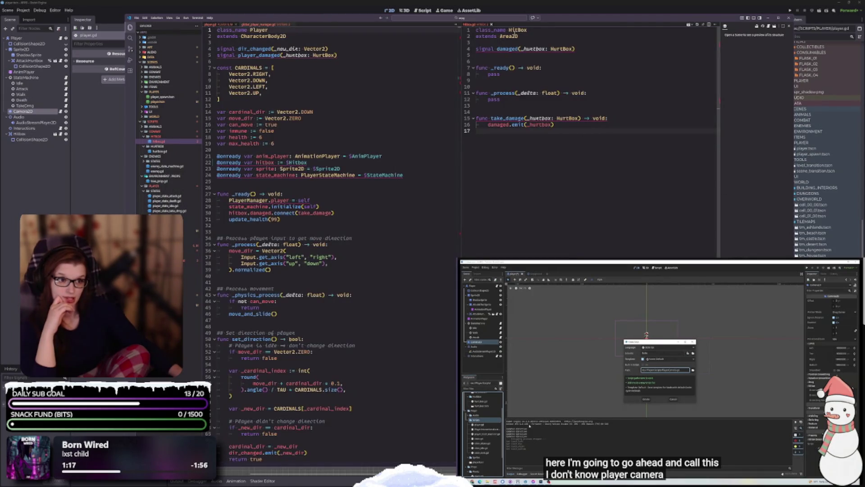
double_click(514, 31)
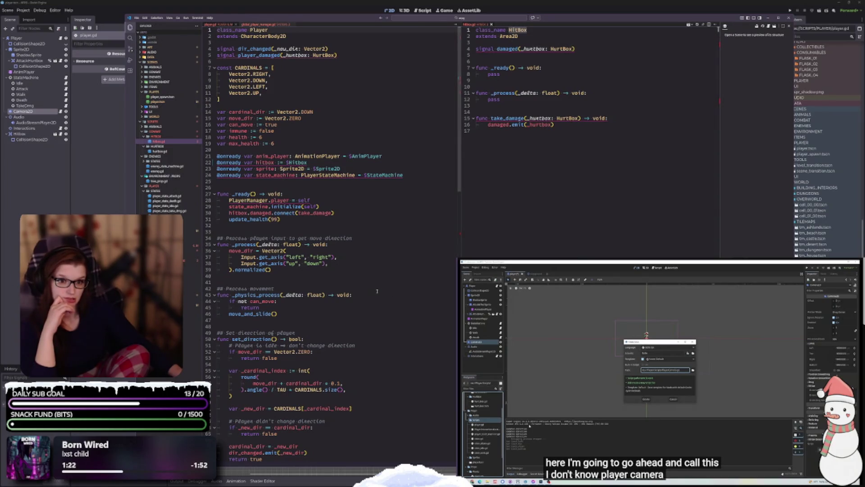
double_click(297, 162)
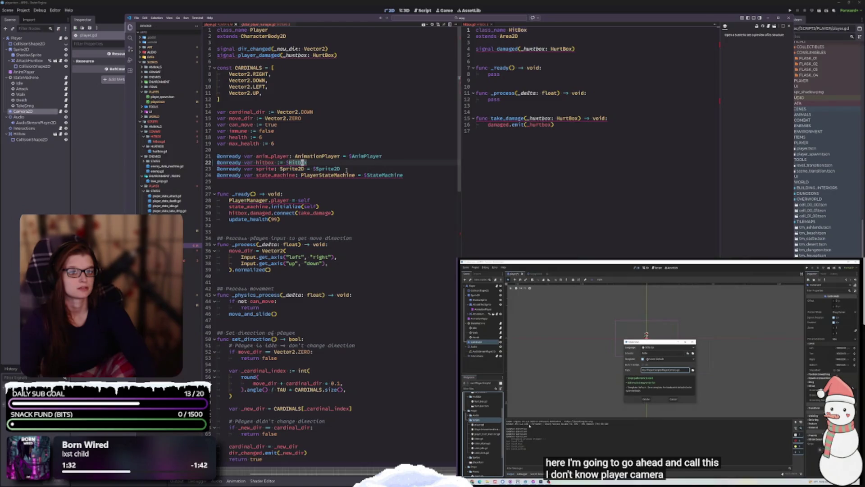
Replace ':=' on line 22 of player.gd so it reads hitbox: HitBox = $Hitbox
key(shift+Left)
key(shift+Left)
key(shift+Left)
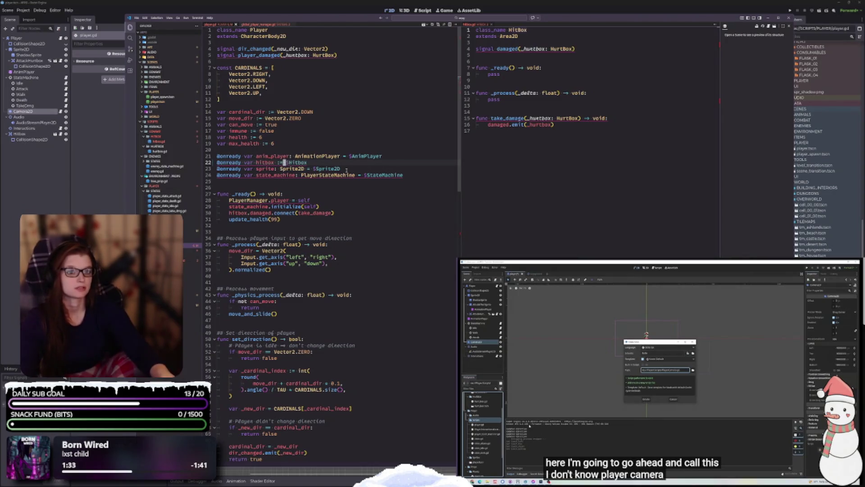
key(BackSpace)
key(BackSpace)
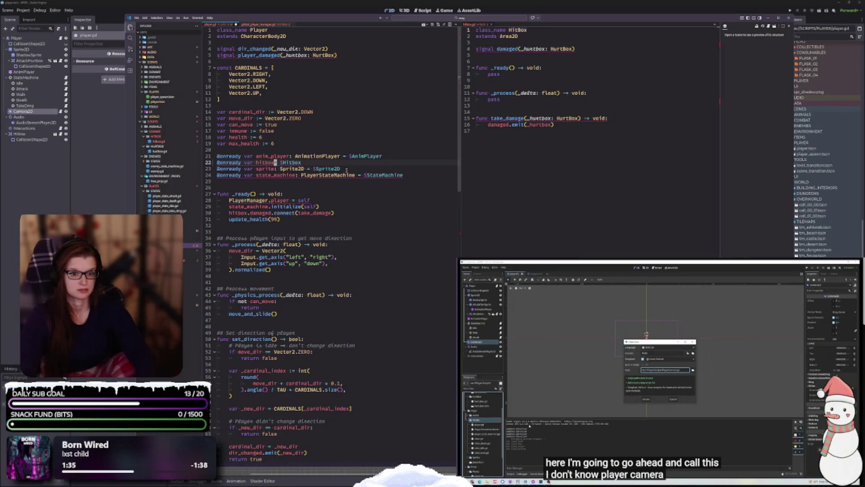
text(: HitBox)
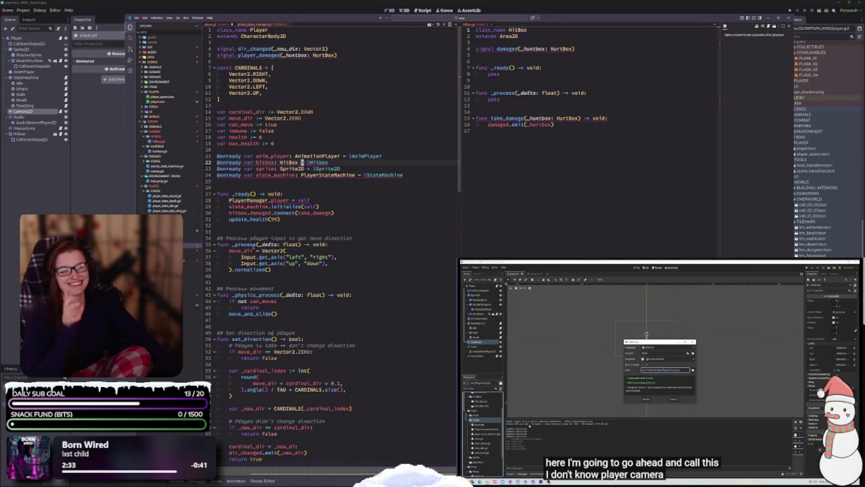
mouse_move(268, 219)
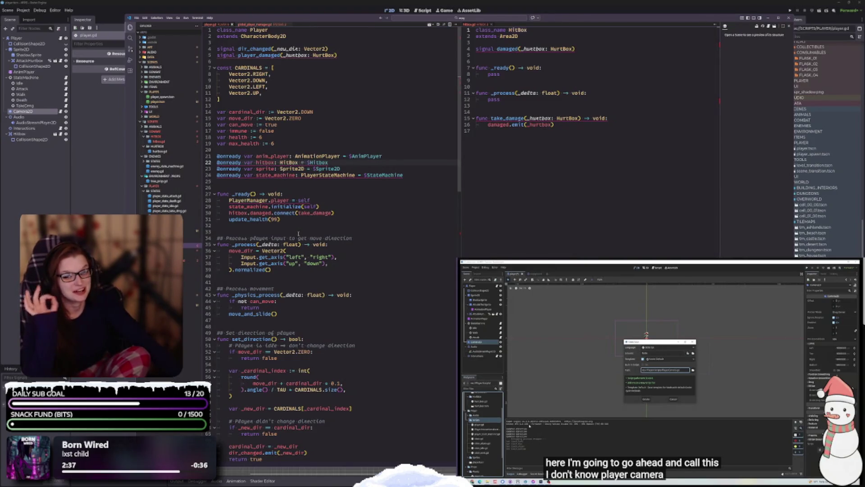
mouse_move(290, 244)
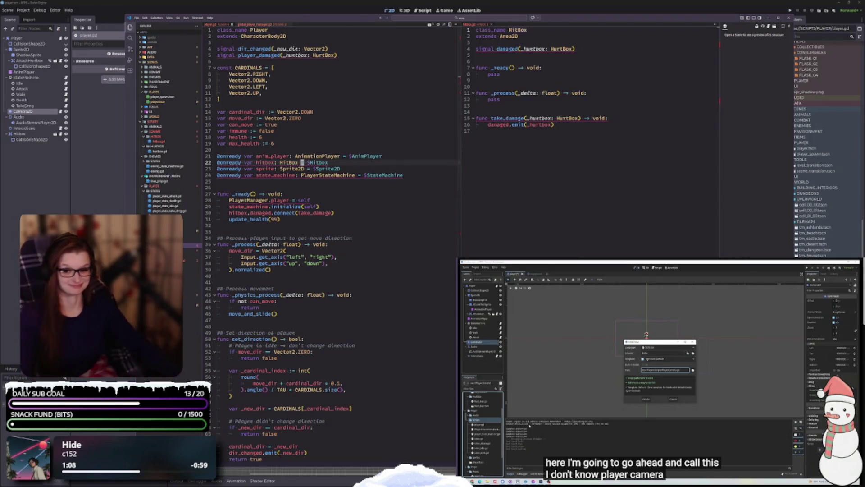
click(328, 312)
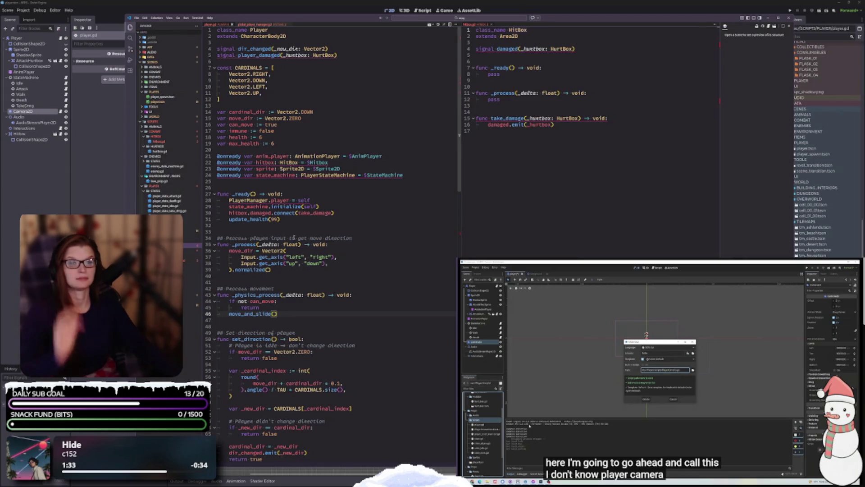
scroll(294, 310, down, 15)
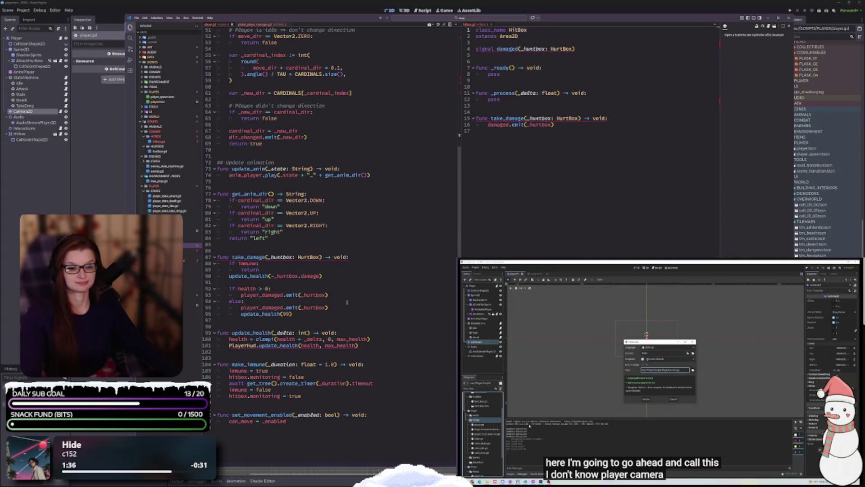
scroll(344, 299, up, 13)
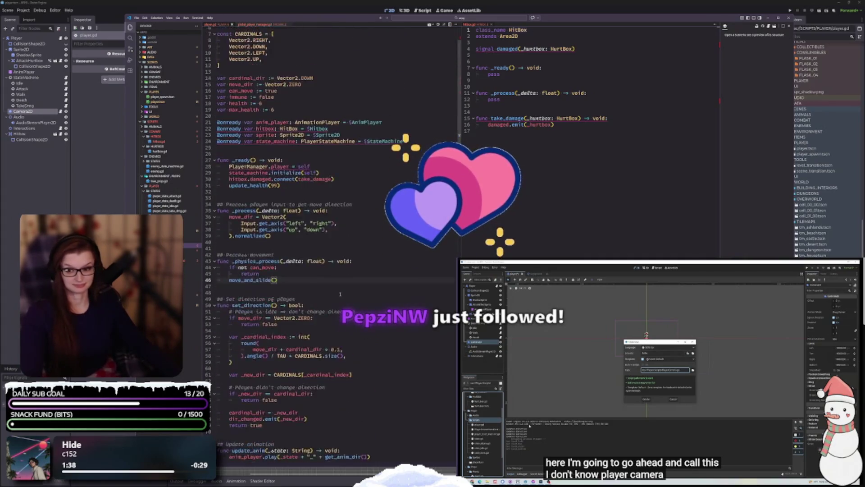
scroll(340, 294, up, 2)
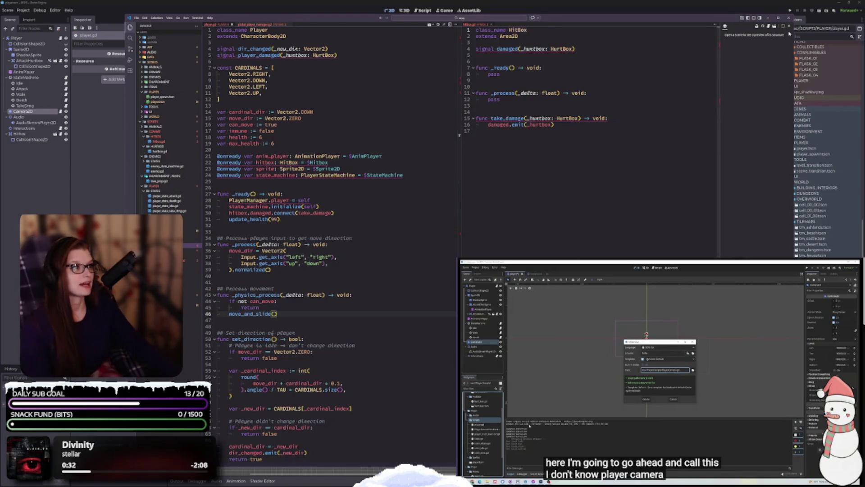
Close the scene preview sidebar and lower the embedded VS Code window to expose Godot's scene tabs and script toolbar
click(789, 25)
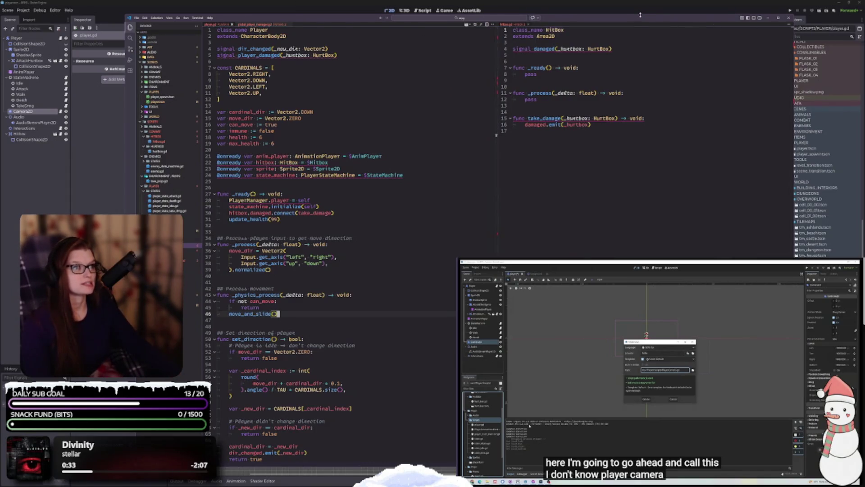
mouse_move(641, 14)
mouse_down()
mouse_move(638, 33)
mouse_move(611, 28)
mouse_up()
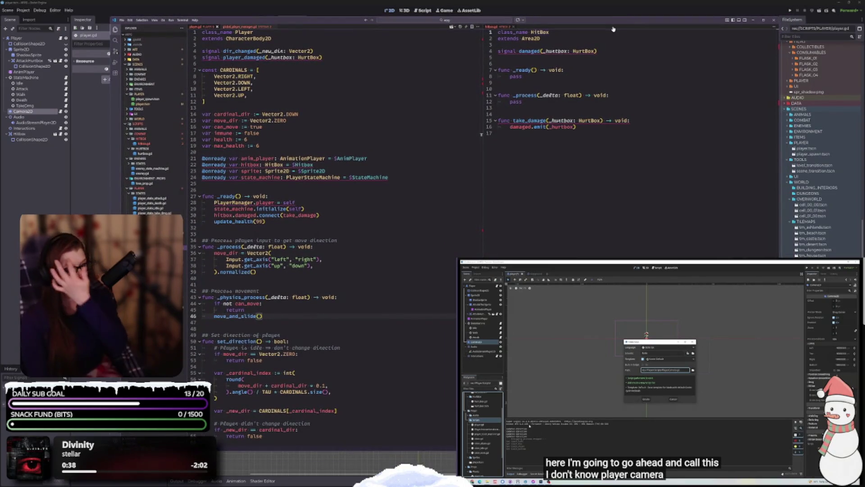
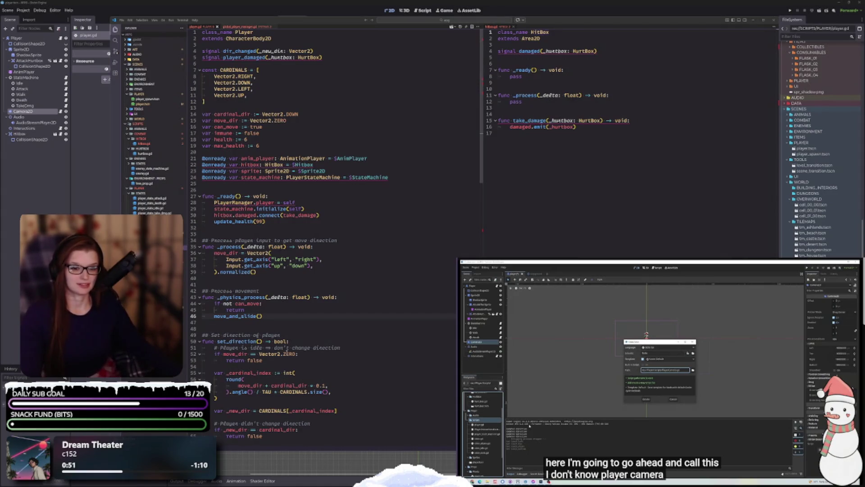
Review set_direction's early returns in player.gd, highlighting every cardinal_dir use, then clear the highlights
click(296, 361)
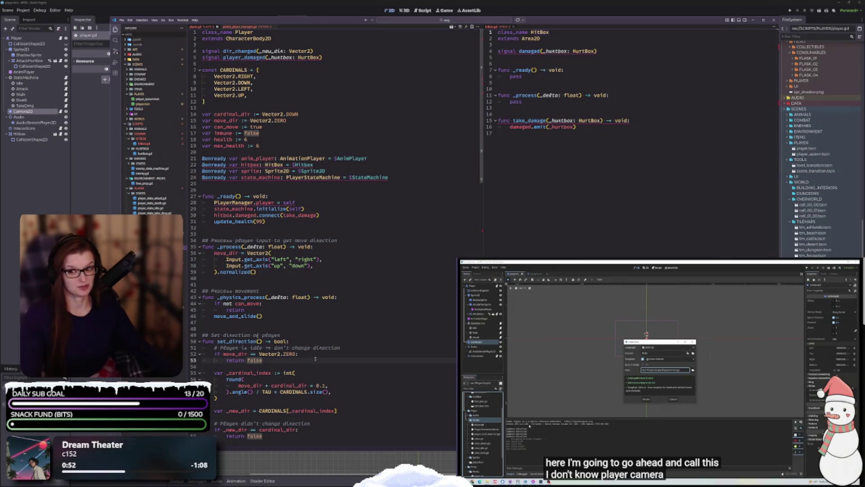
click(293, 430)
click(293, 436)
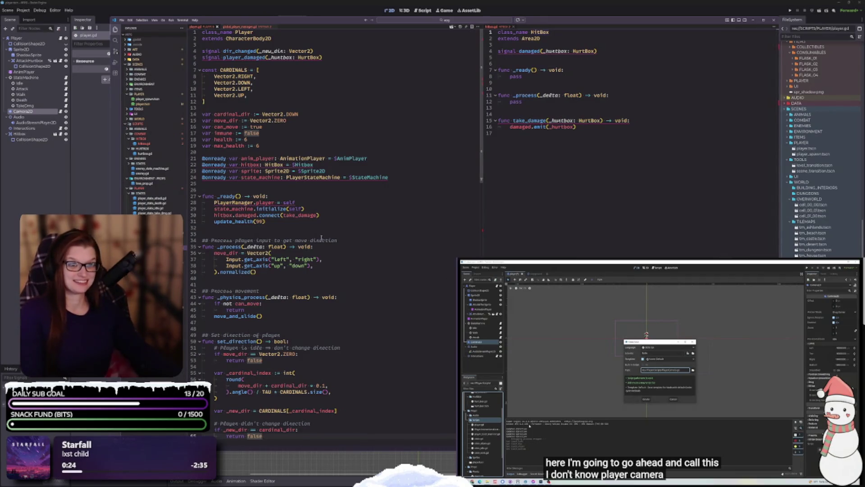
click(288, 227)
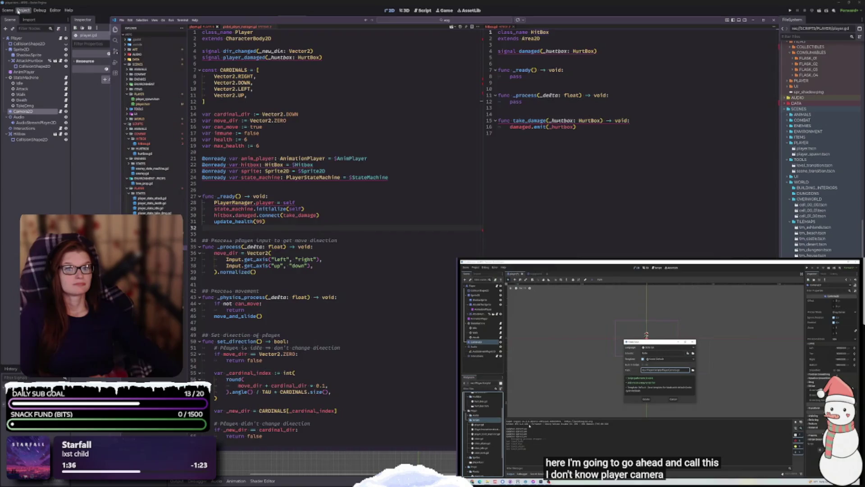
Return to the main editor and browse the Project, Debug, Editor and Scene menus without choosing anything
click(18, 11)
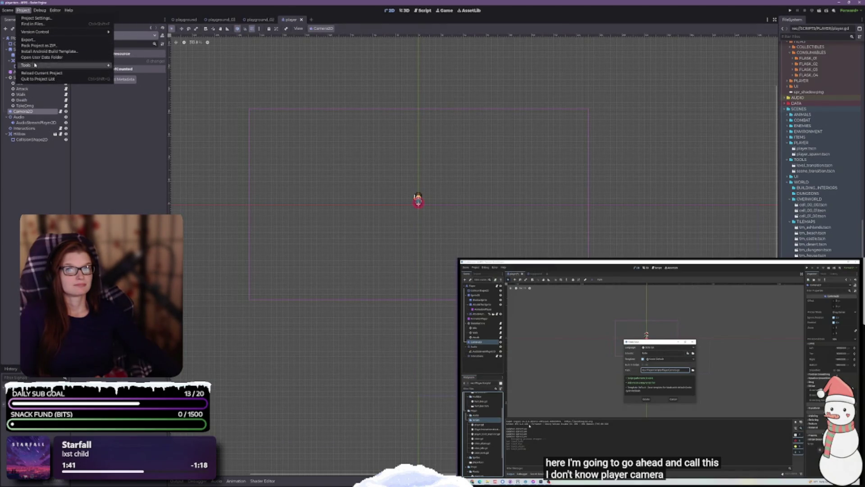
mouse_move(35, 65)
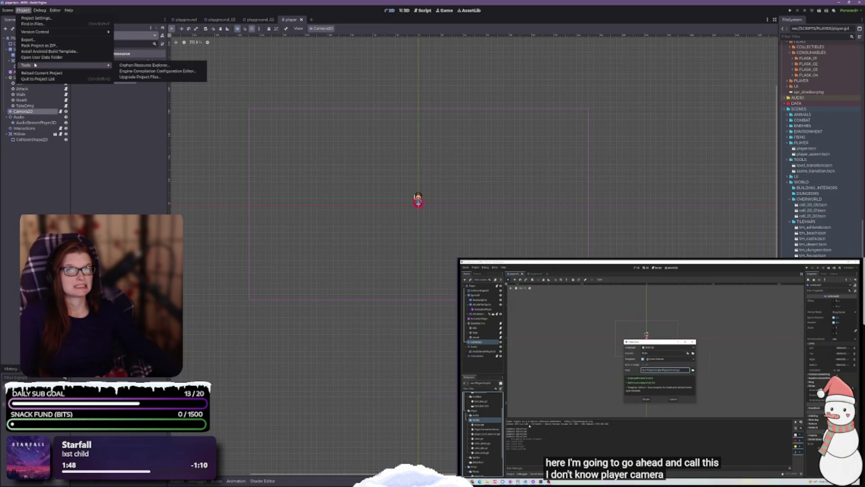
mouse_move(40, 12)
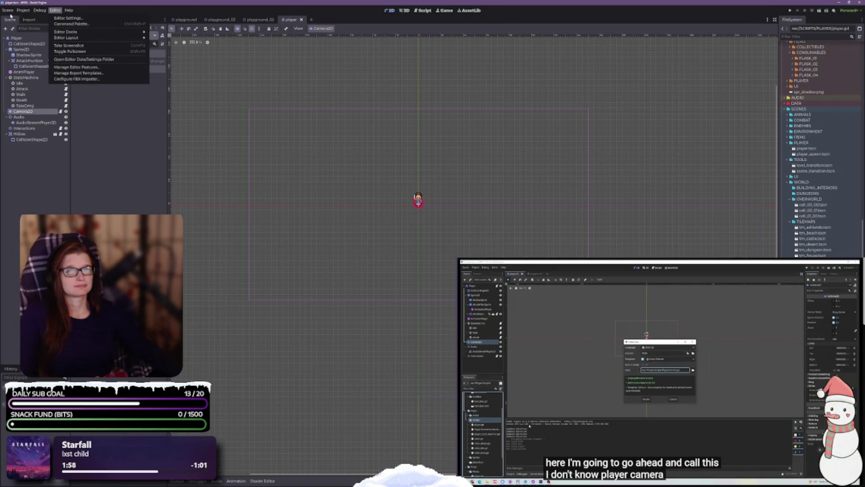
mouse_move(10, 7)
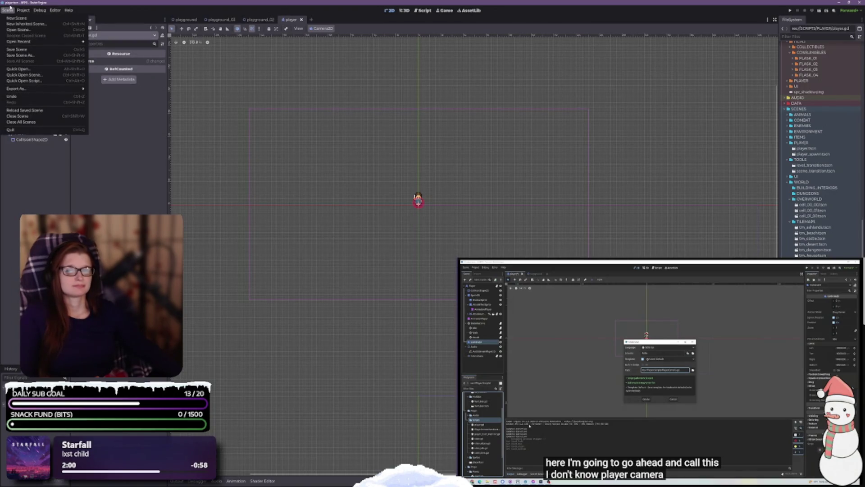
click(123, 119)
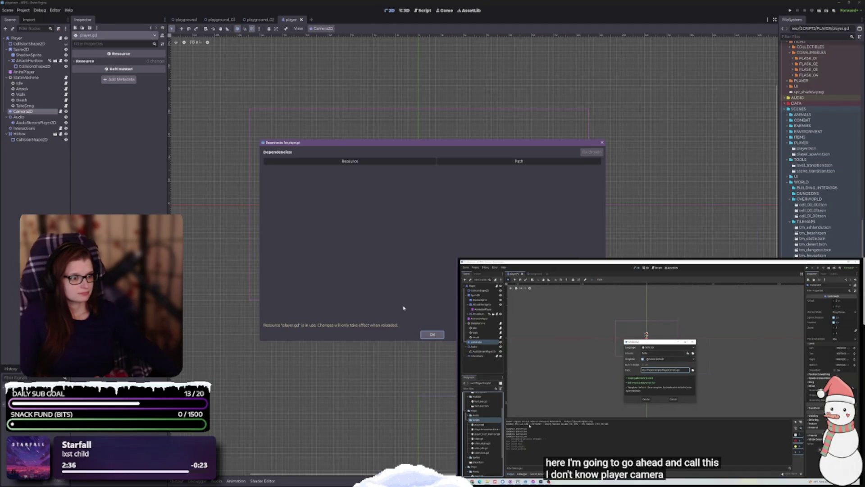
Acknowledge the player.gd in-use warning and select the player's Hitbox node
click(434, 335)
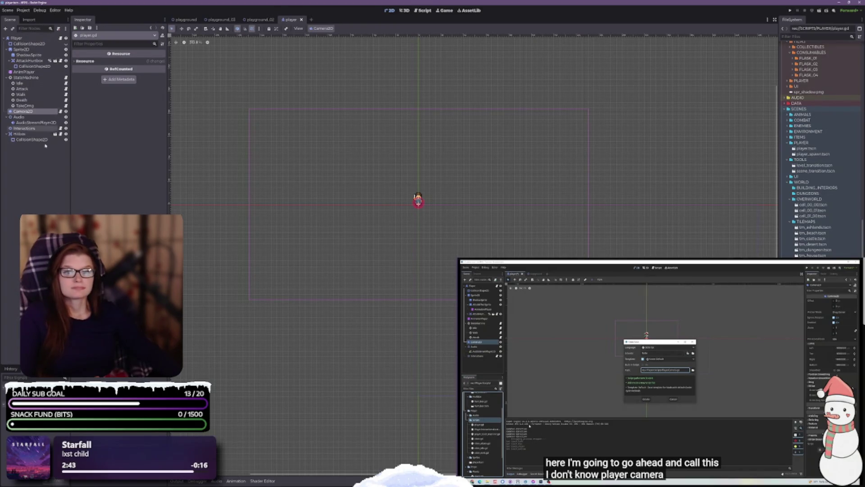
click(31, 134)
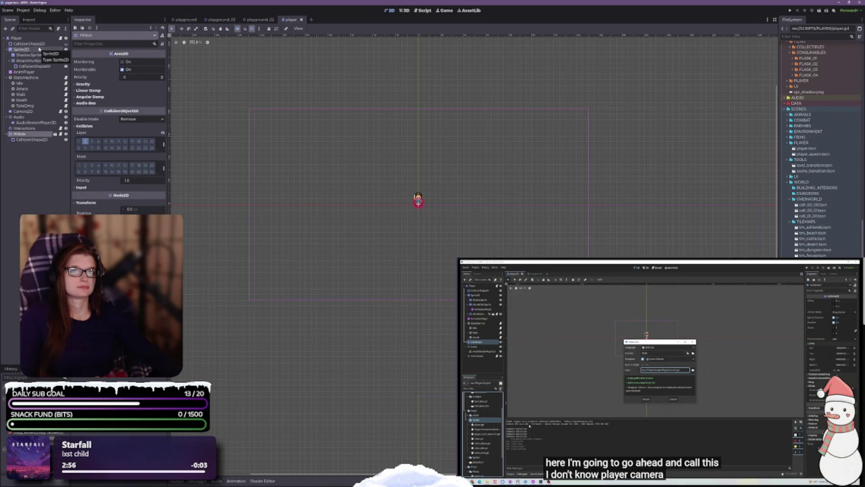
Close the player scene from the Script workspace and glance at player.gd in the external editor
click(419, 10)
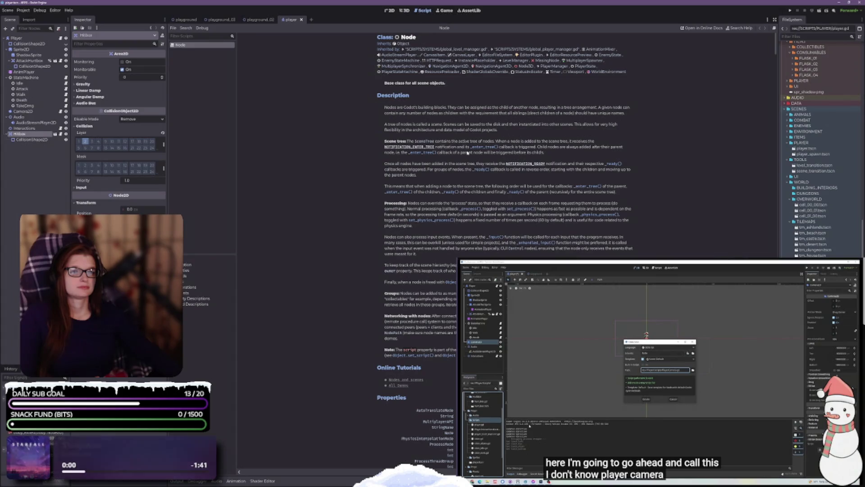
click(300, 19)
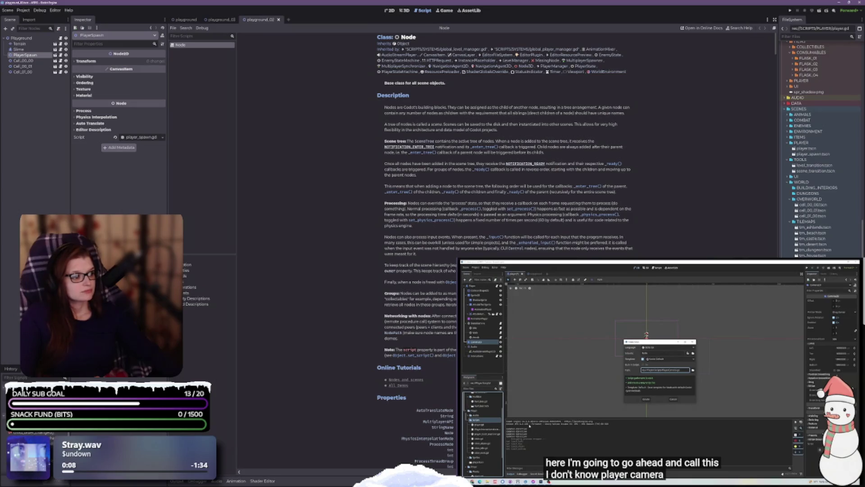
key(alt+Tab)
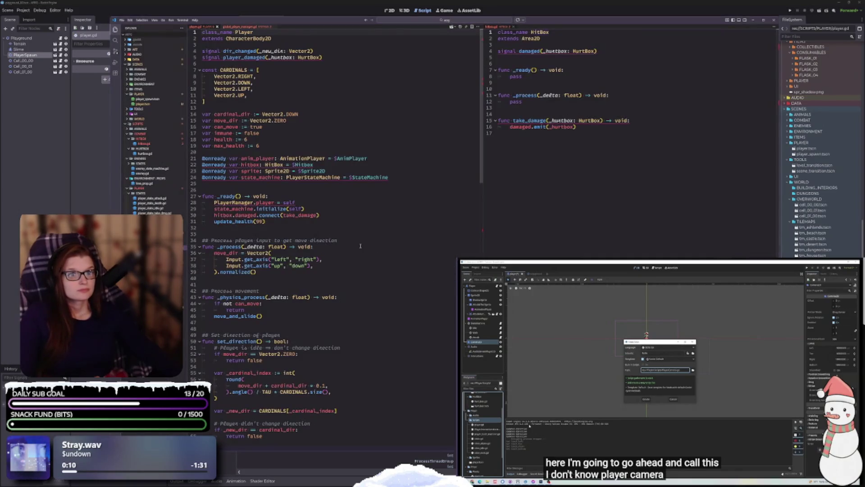
key(alt+Tab)
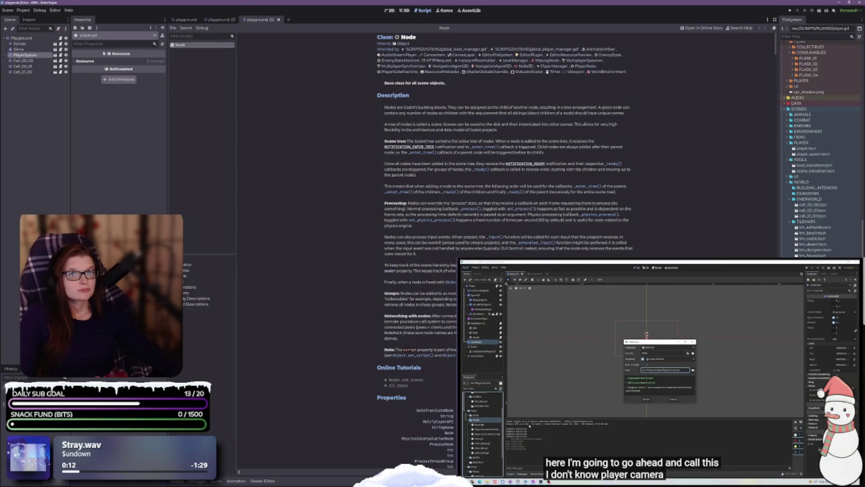
Expand player.gd's resource details (Local to Scene, Path, Name), then return to the level's 2D view
click(94, 36)
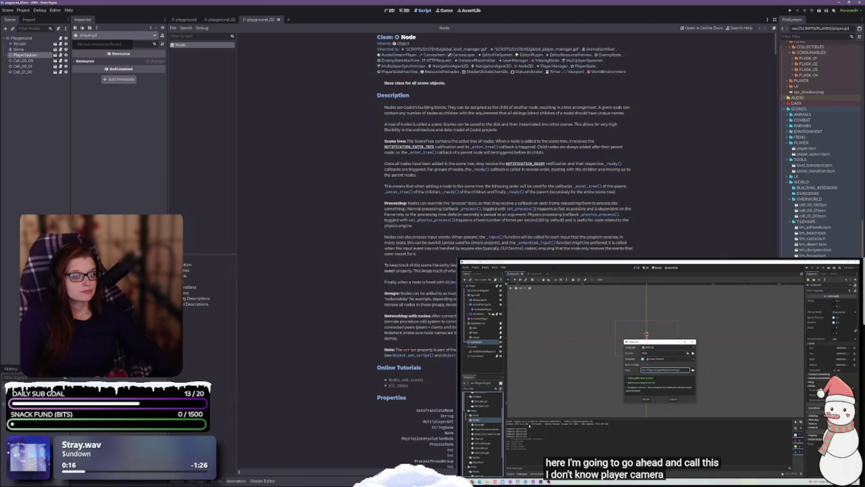
scroll(505, 226, down, 5)
scroll(505, 226, up, 5)
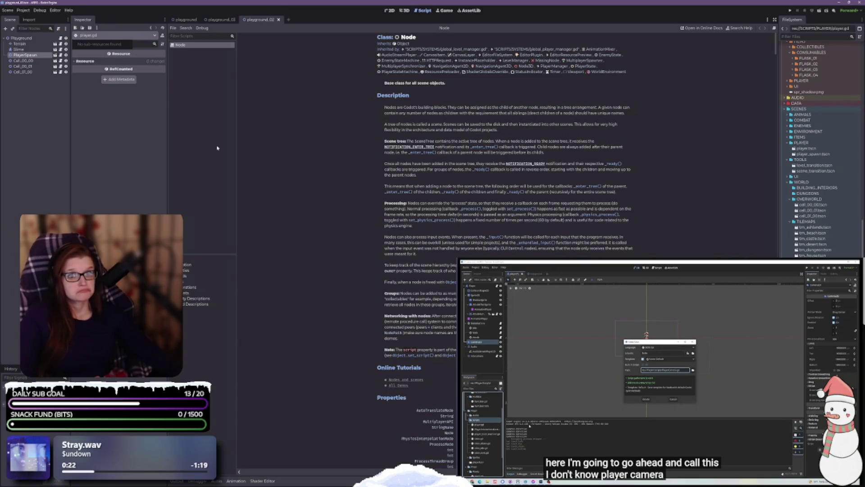
click(75, 61)
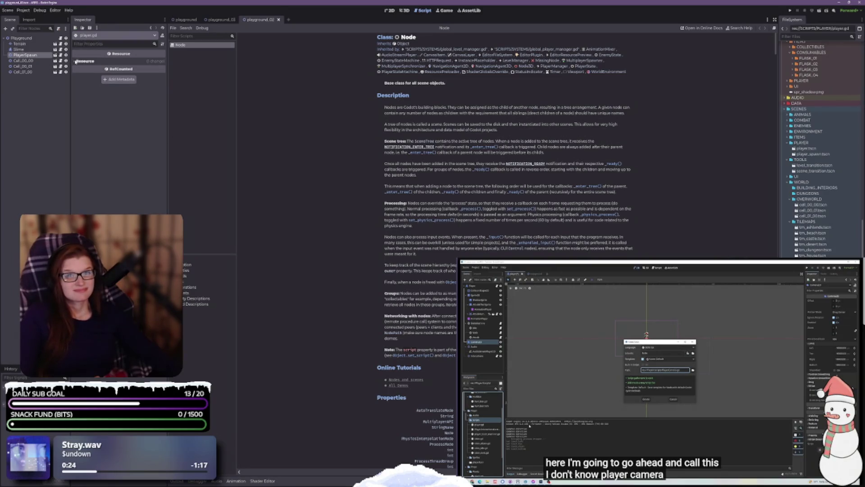
click(75, 62)
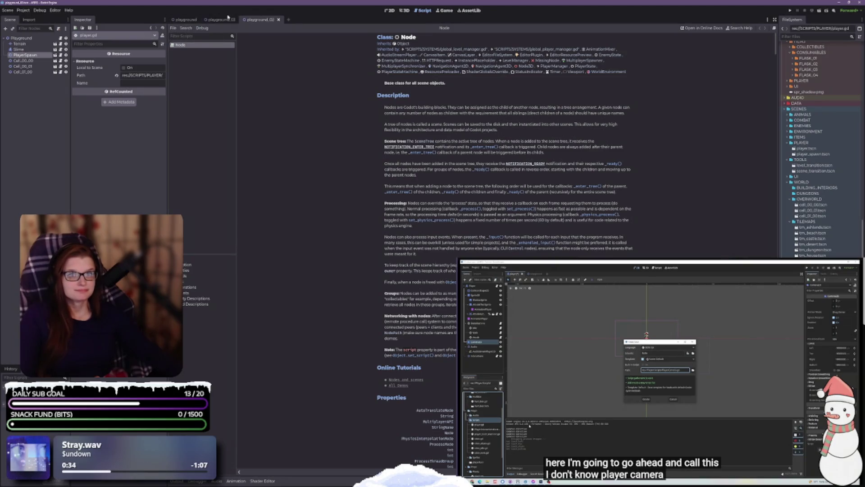
mouse_move(195, 20)
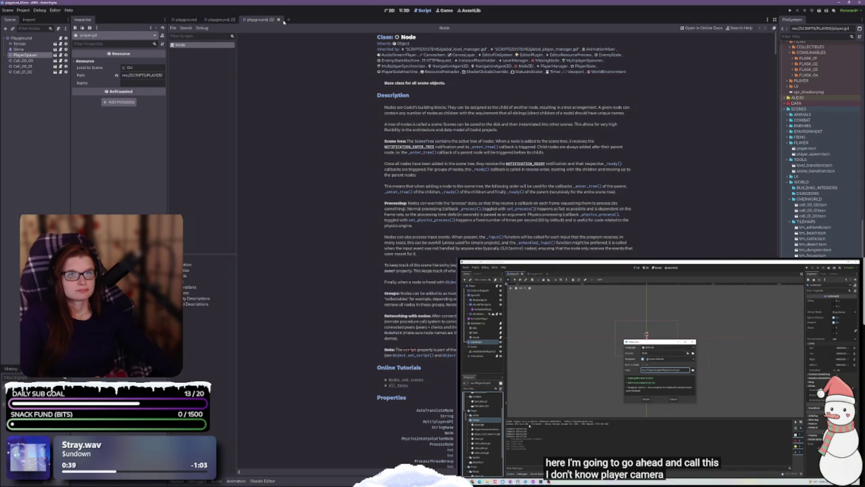
click(389, 11)
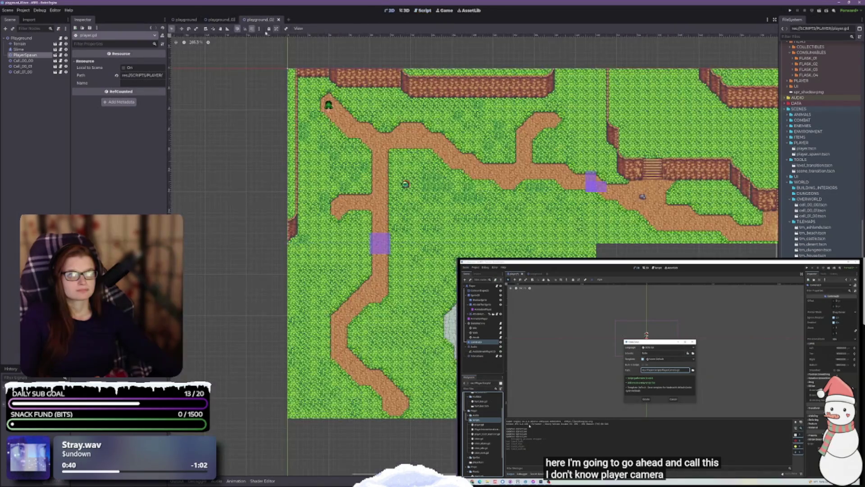
Reorder the playground_02 scene tab before playground_03 and open the main playground scene
mouse_move(196, 23)
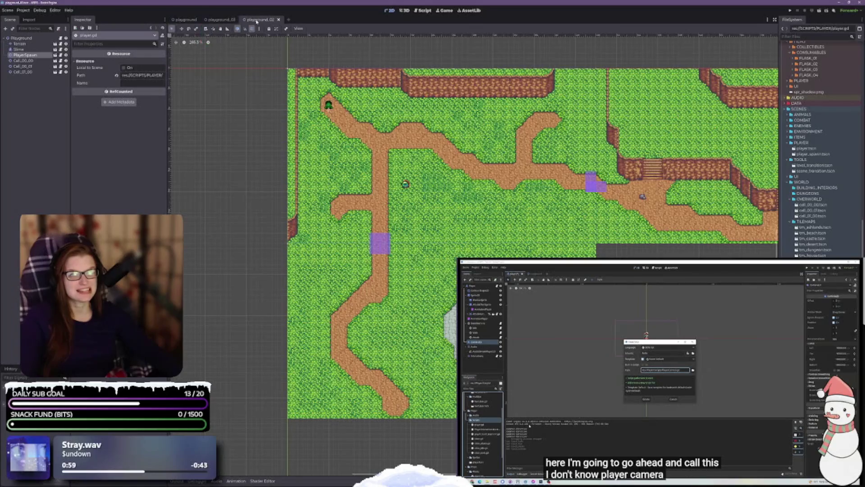
drag(256, 21, 223, 20)
click(193, 19)
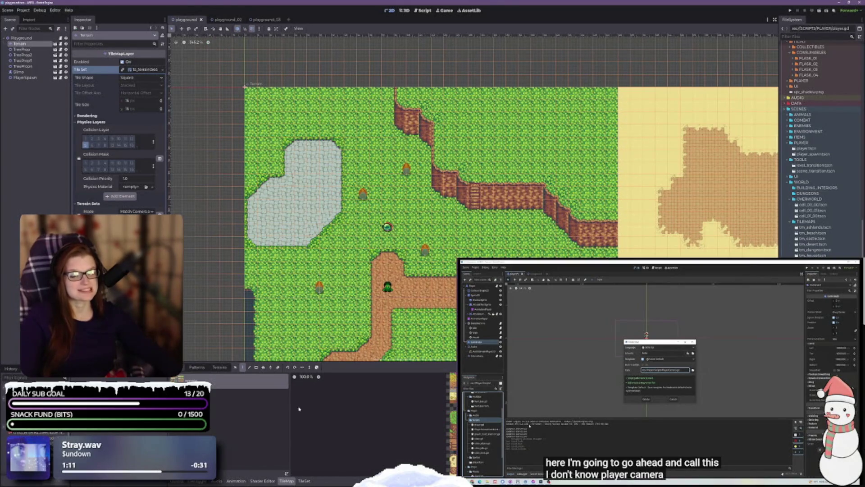
Collapse the TileMap panel, deselect the Terrain layer, and bring the external code editor forward
click(286, 480)
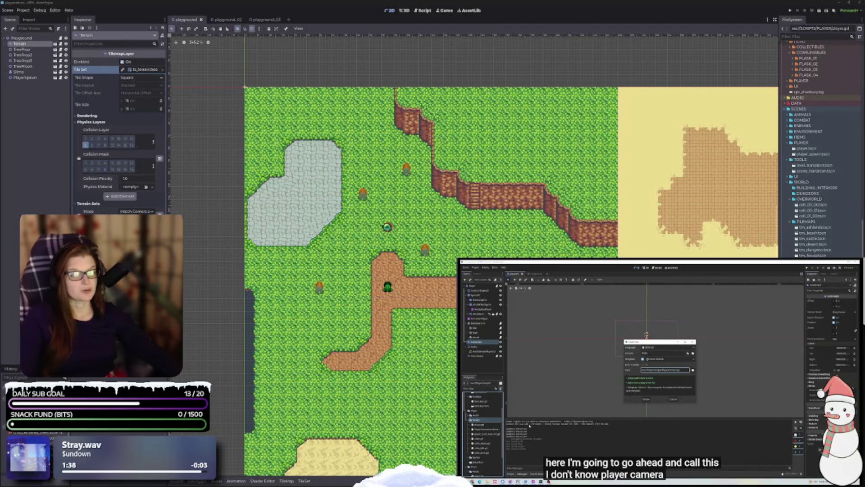
key(Escape)
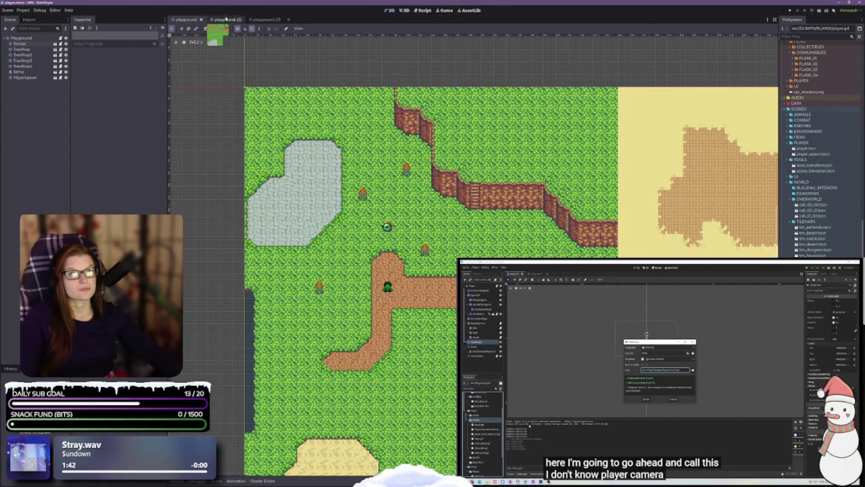
mouse_move(236, 20)
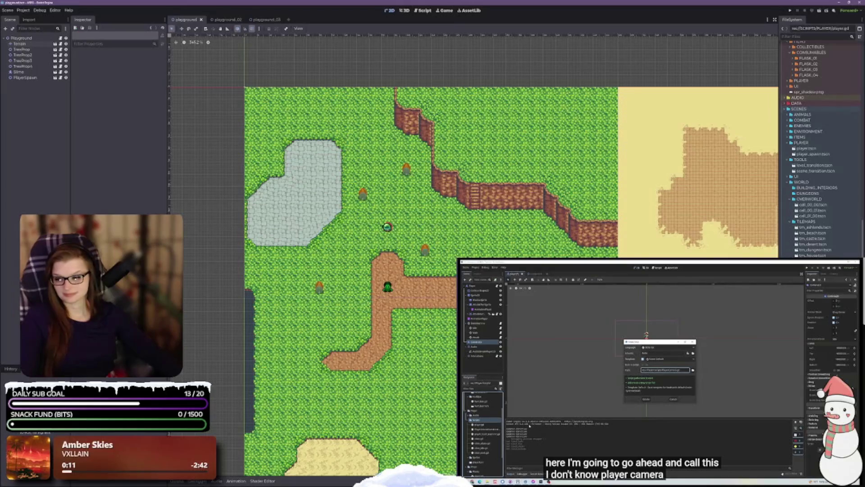
key(alt+Tab)
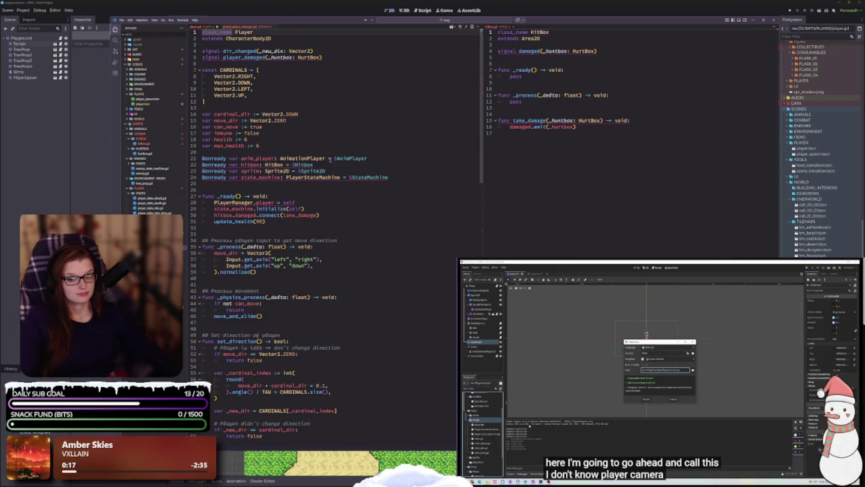
Review player.gd and hitbox.gd side by side in the code editor
mouse_move(327, 161)
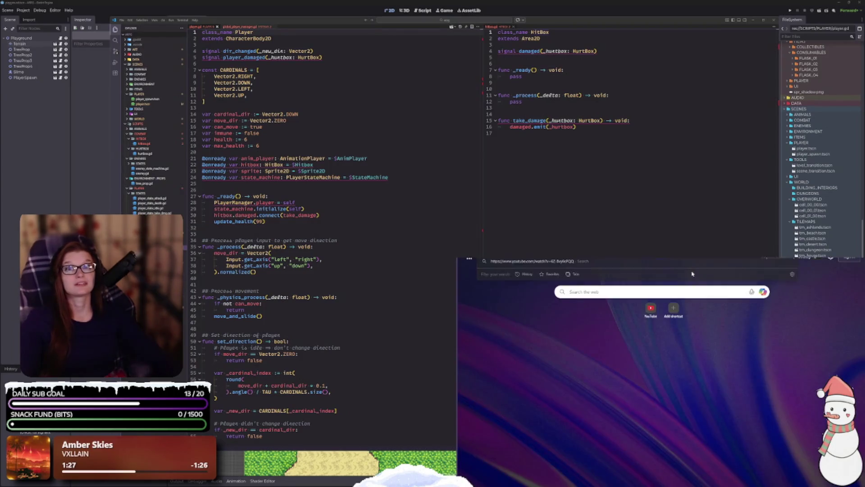
Load the Godot player camera tutorial on YouTube and start it playing
key(Return)
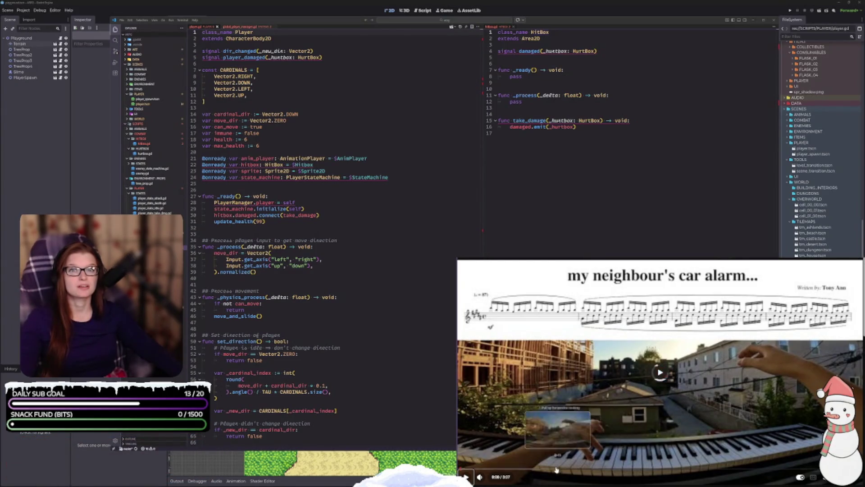
click(513, 462)
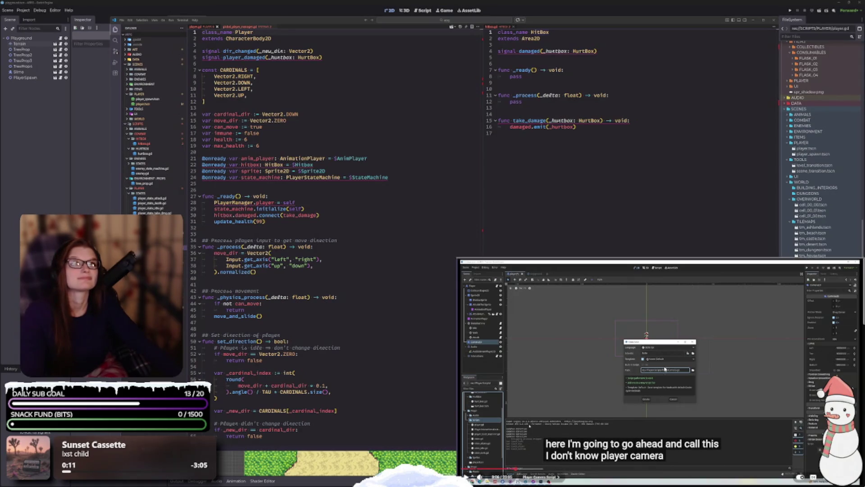
Pause the tutorial video, then switch Godot to the 2D workspace with Ctrl+F1
click(754, 265)
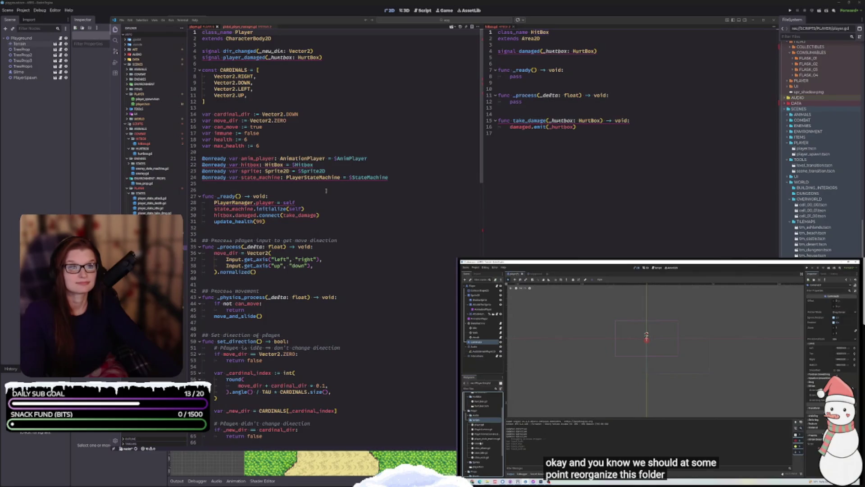
key(space)
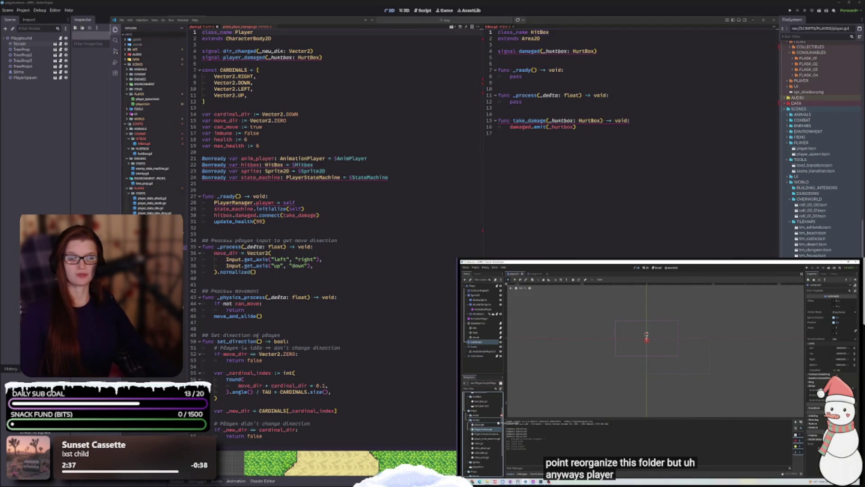
key(ctrl+F1)
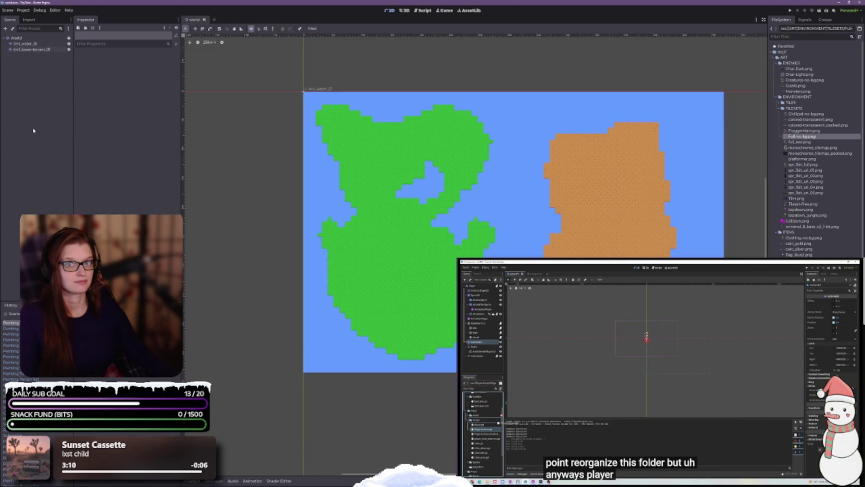
Show the world scene's tilemap in 2D, then switch away from Godot via the taskbar
key(ctrl+F1)
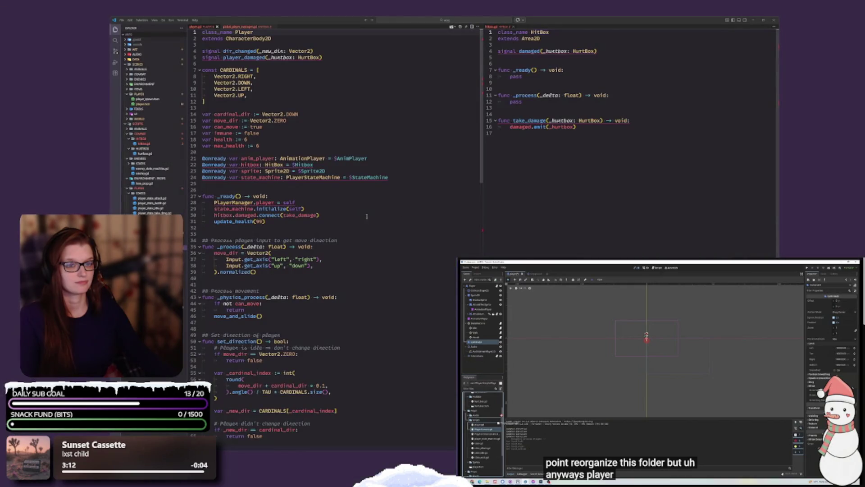
click(782, 32)
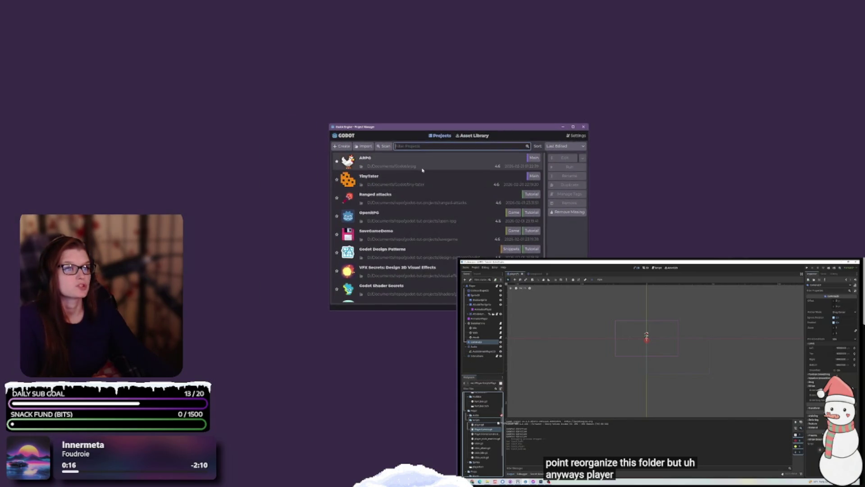
Open the ARPG project from the Project Manager's project list
double_click(423, 170)
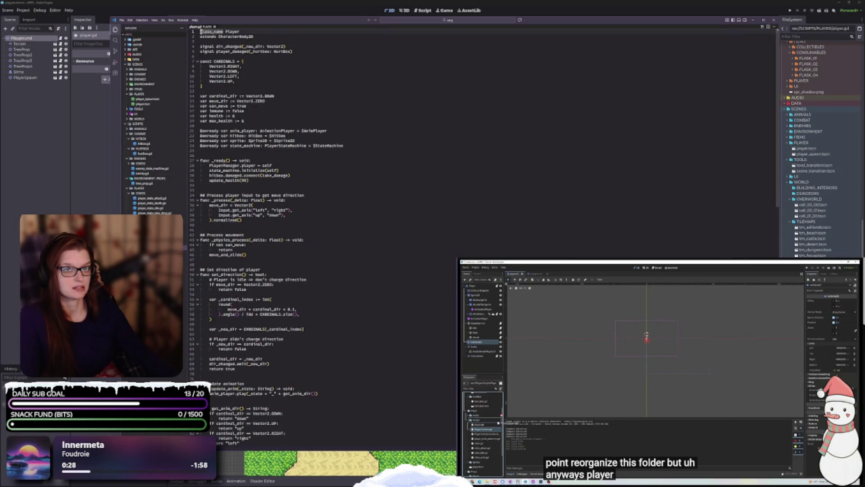
Enlarge the player.gd text in VS Code, place the cursor on line 23, and launch the game
ctrl+scroll(350, 311, up, 3)
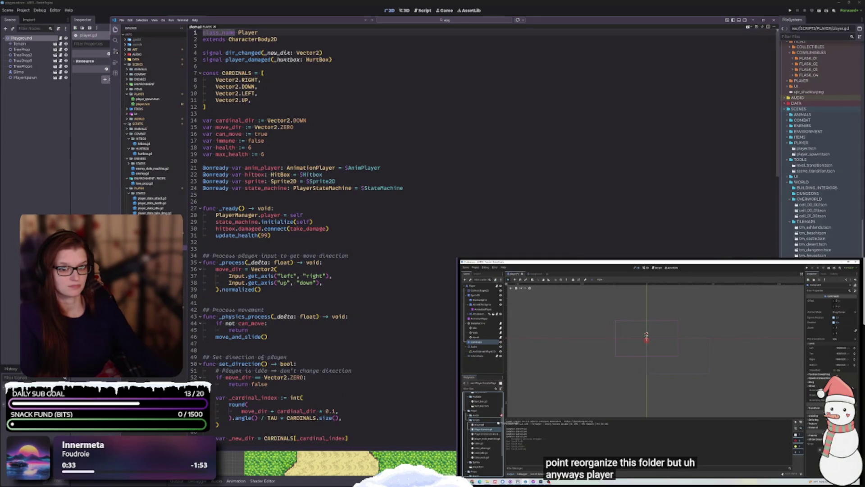
click(372, 182)
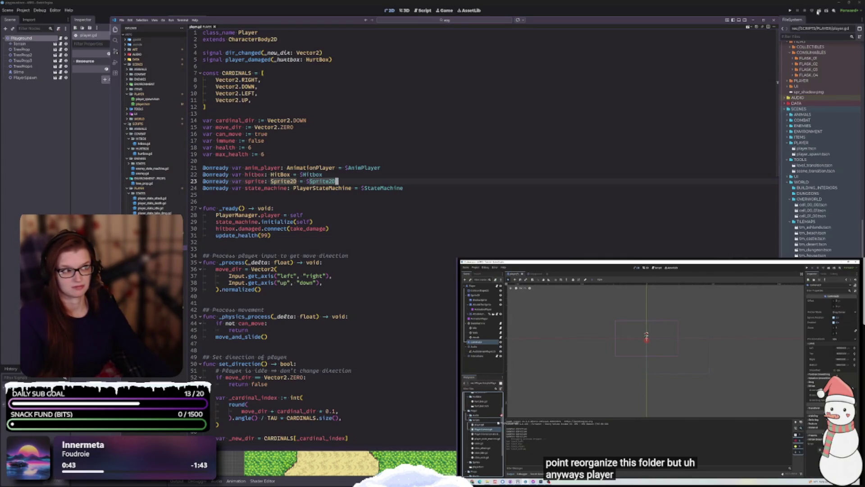
click(818, 12)
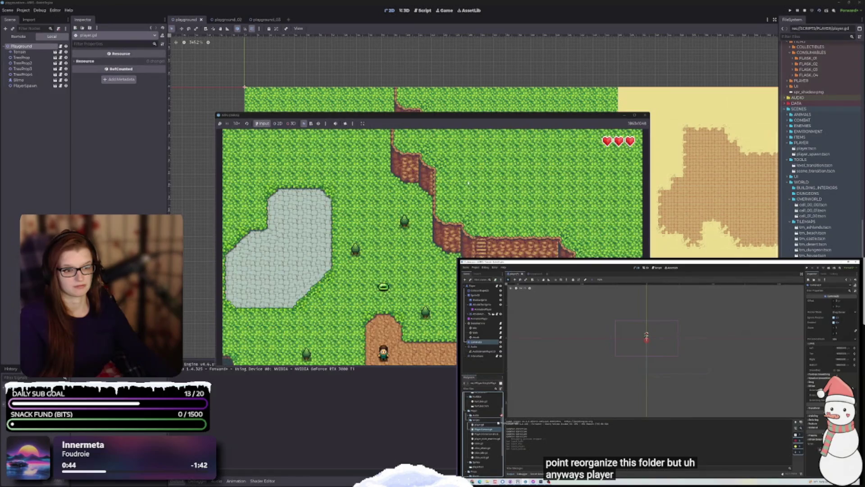
Walk the player past the slime and over the cliff into the desert
key(Up)
key(Left)
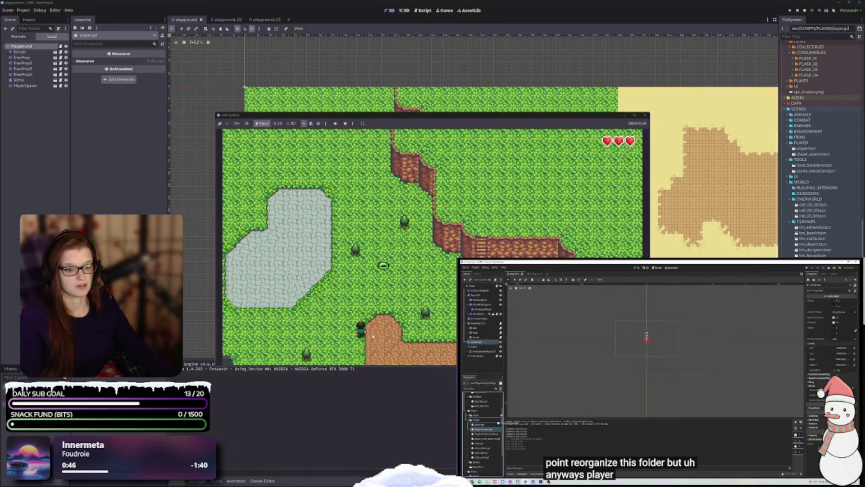
key(Up)
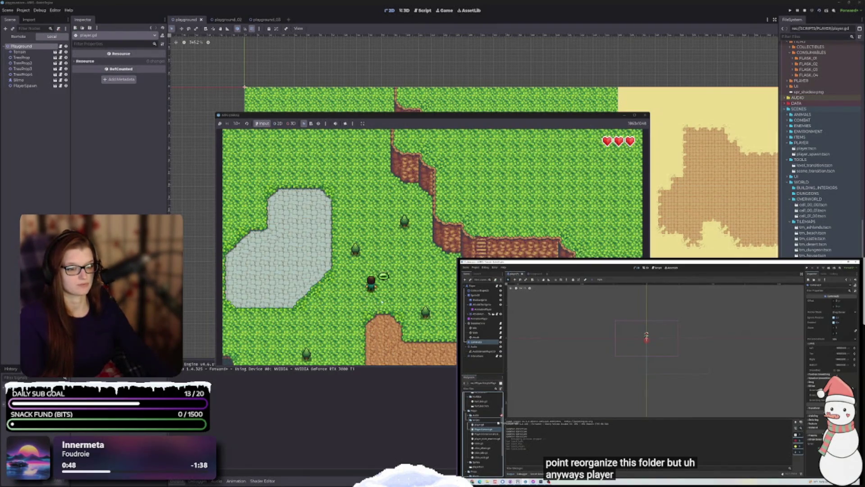
key(Right)
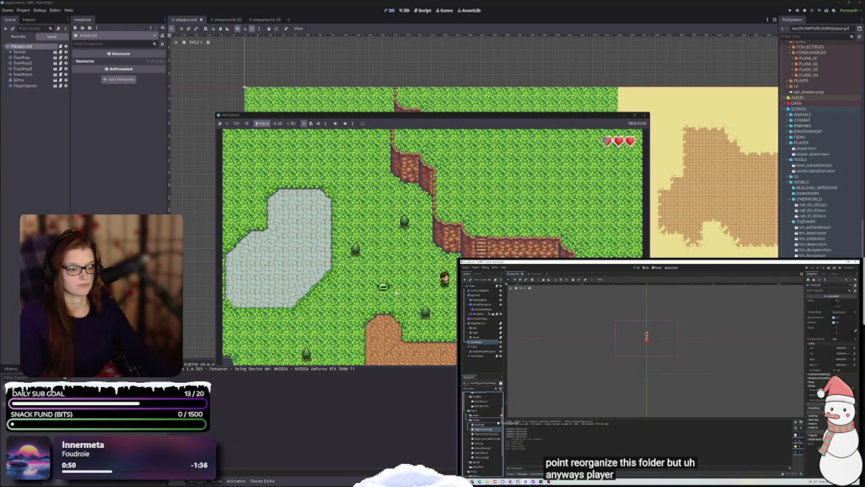
key(Up)
key(Right)
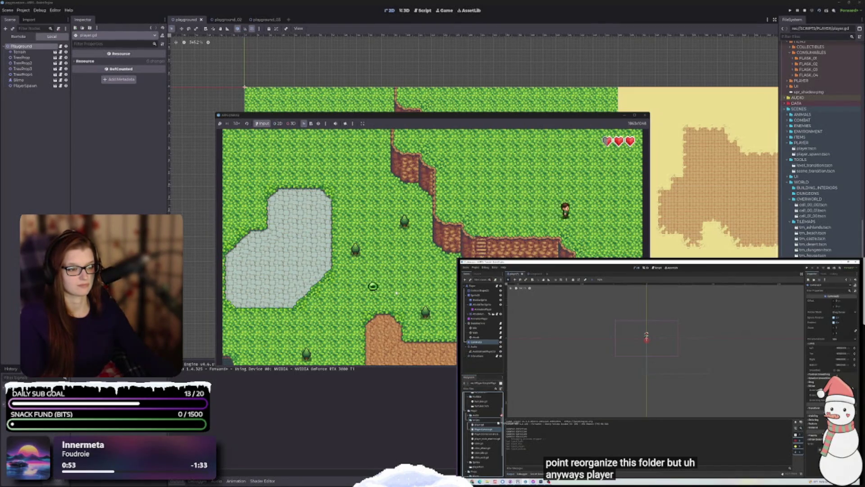
key(Right)
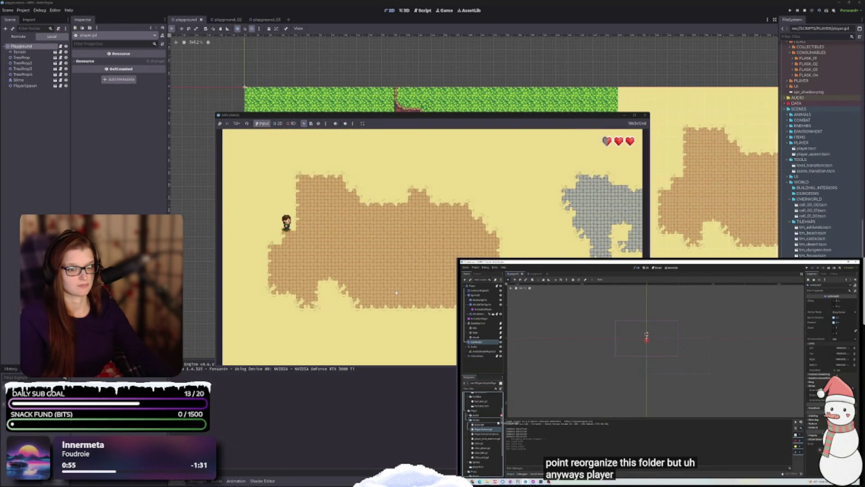
Walk across the desert to a new area and onto the dirt patch, then stop the game
key(Down)
key(Right)
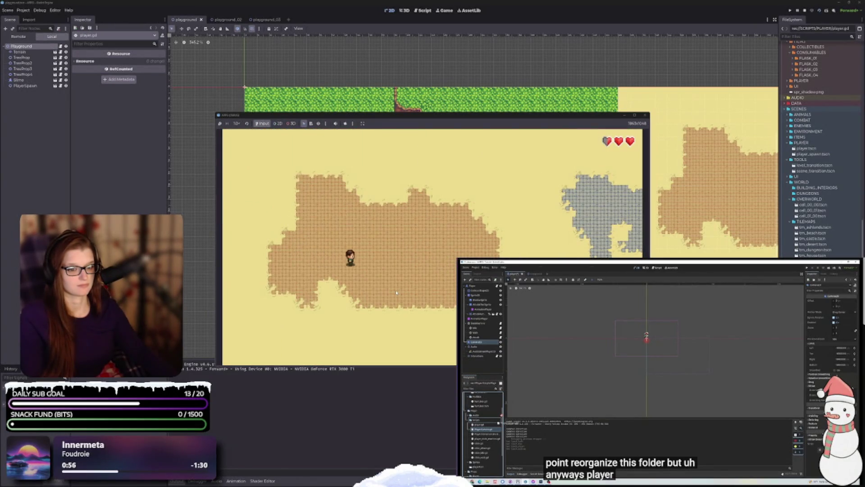
key(Up)
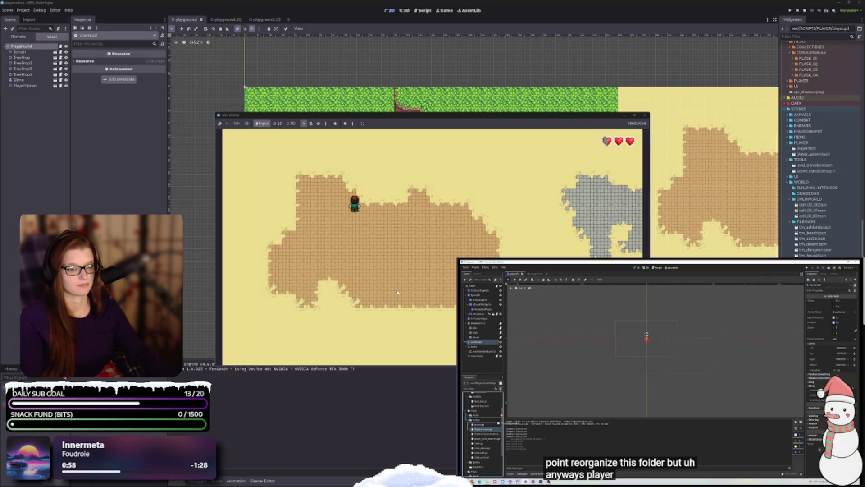
key(Up)
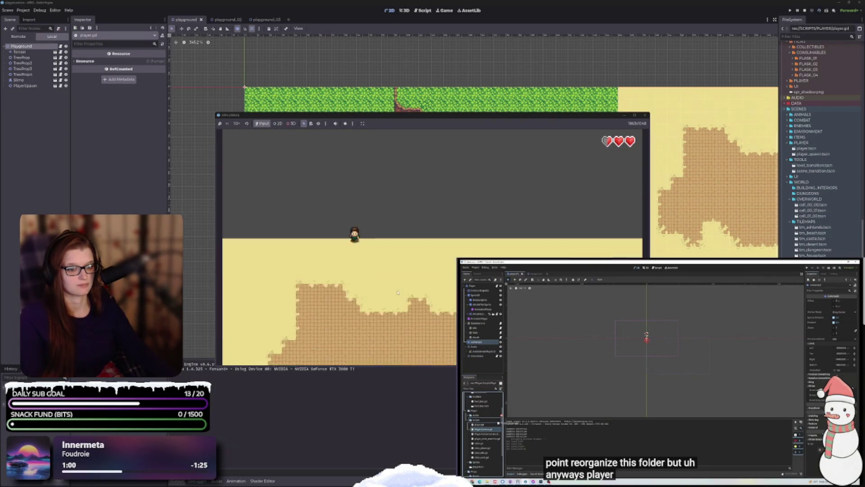
key(Down)
key(Left)
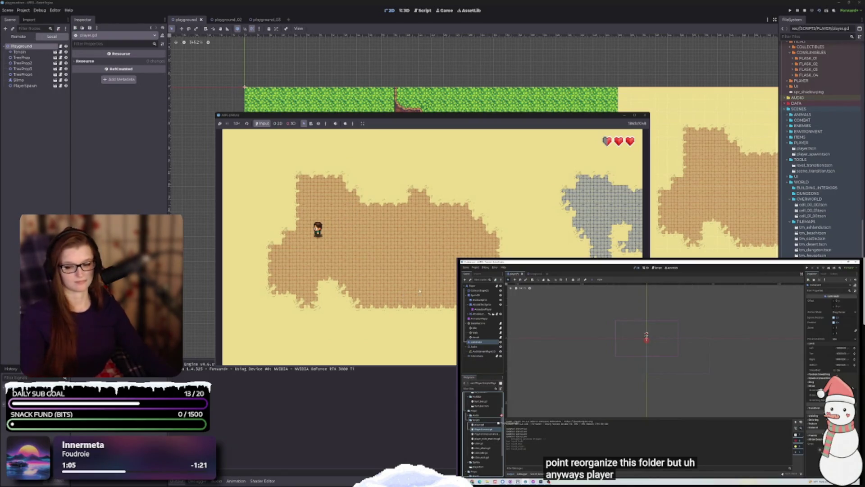
click(645, 115)
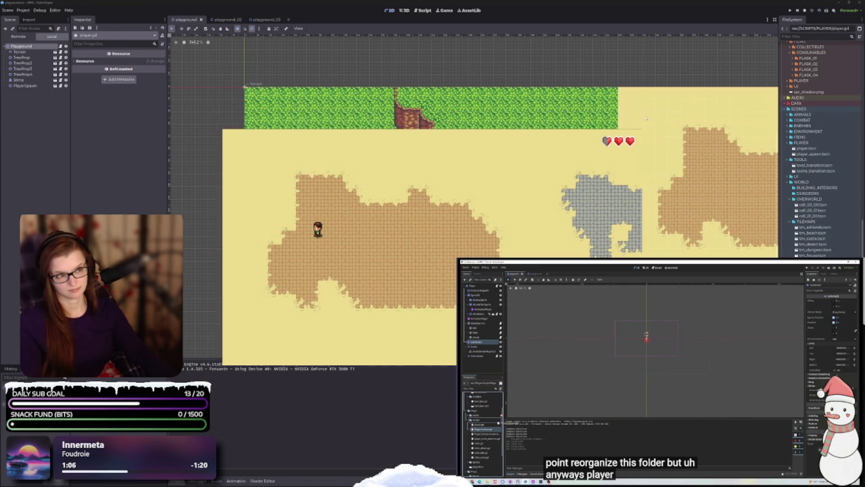
Collapse the output log, open hitbox.gd, then open hurtbox.gd to review its on_area_entered code
click(176, 481)
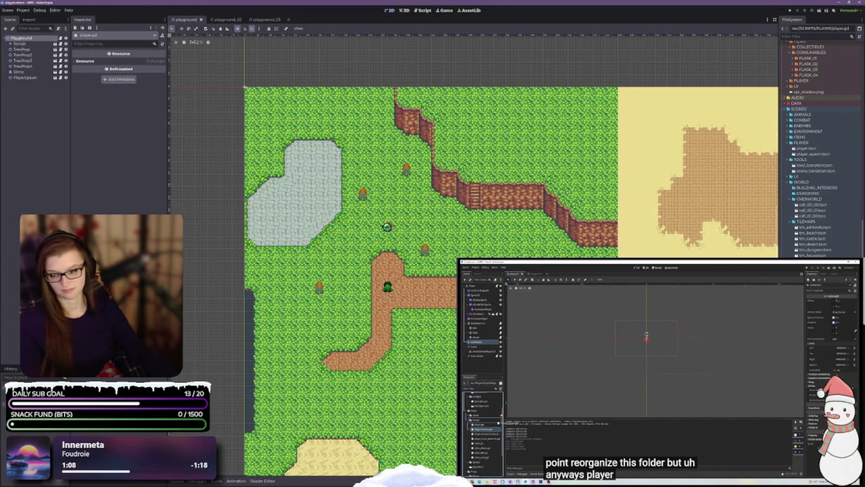
key(alt+Tab)
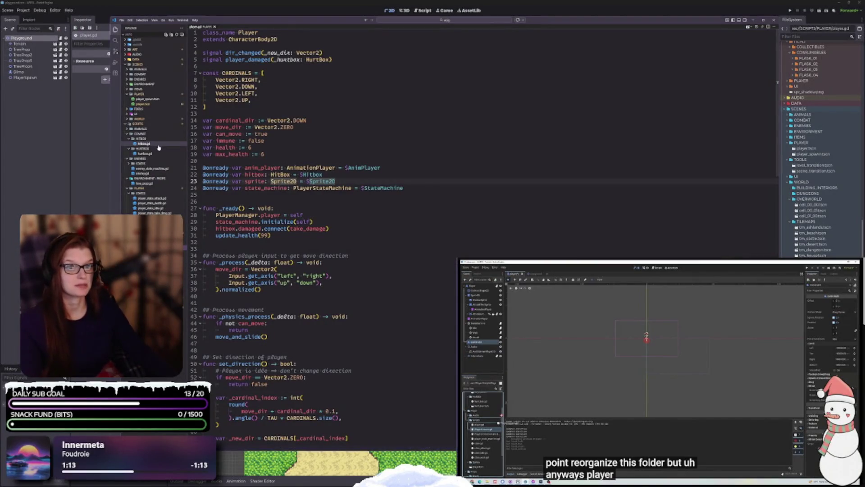
click(143, 143)
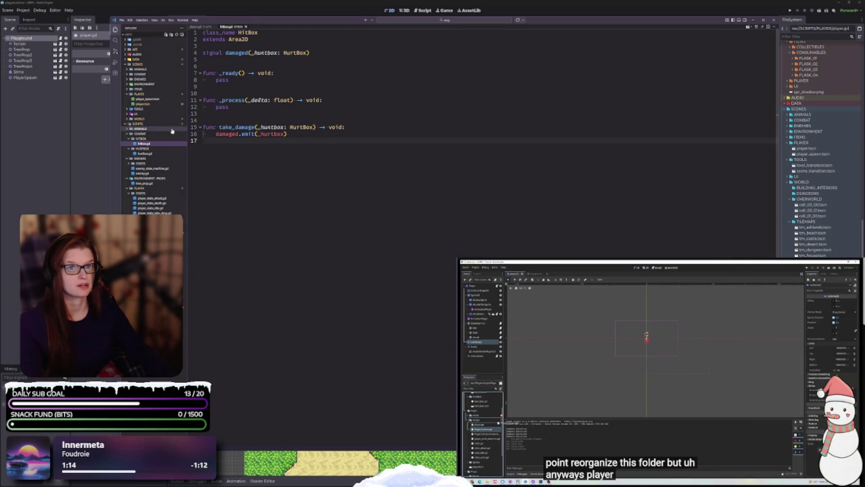
click(145, 153)
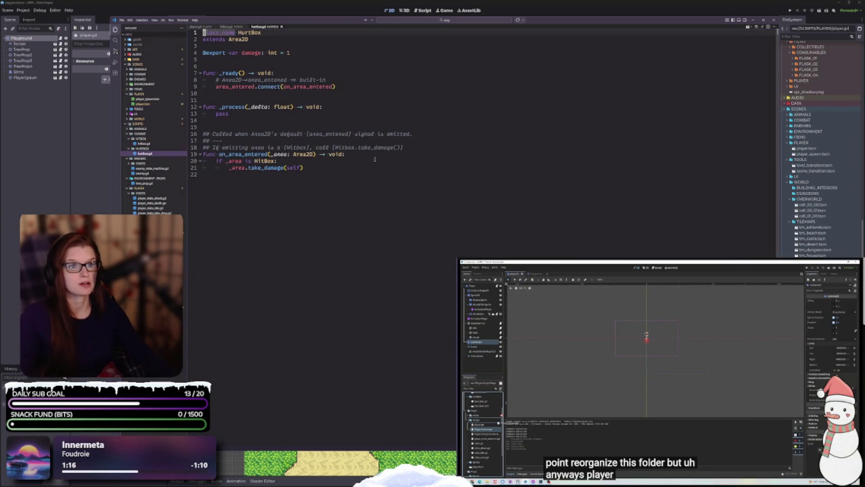
click(334, 175)
key(Left)
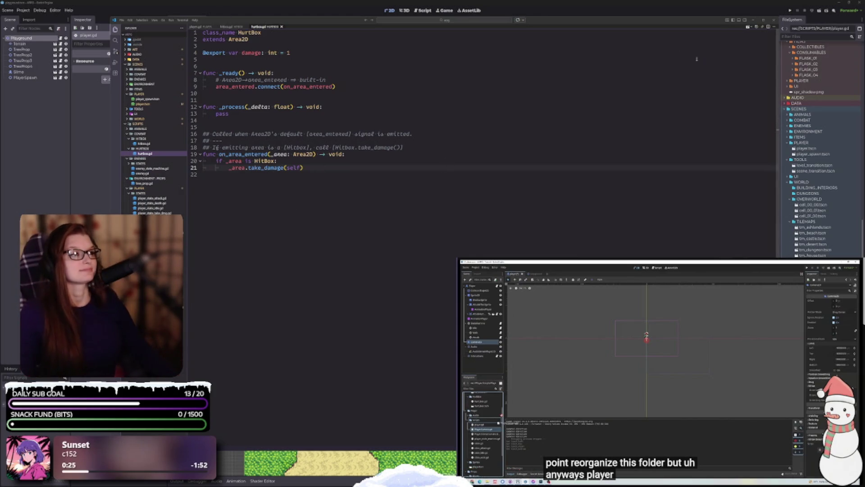
drag(298, 22, 248, 21)
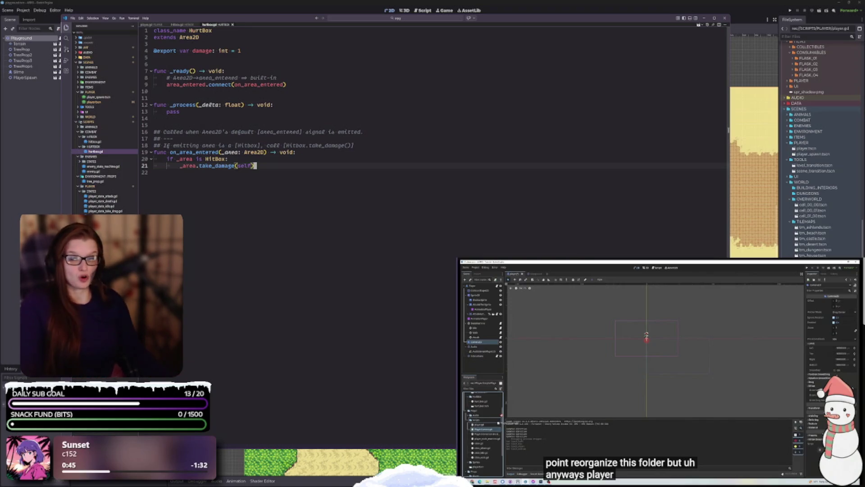
Move the cursor down to the empty line 22 of hurtbox.gd
key(Down)
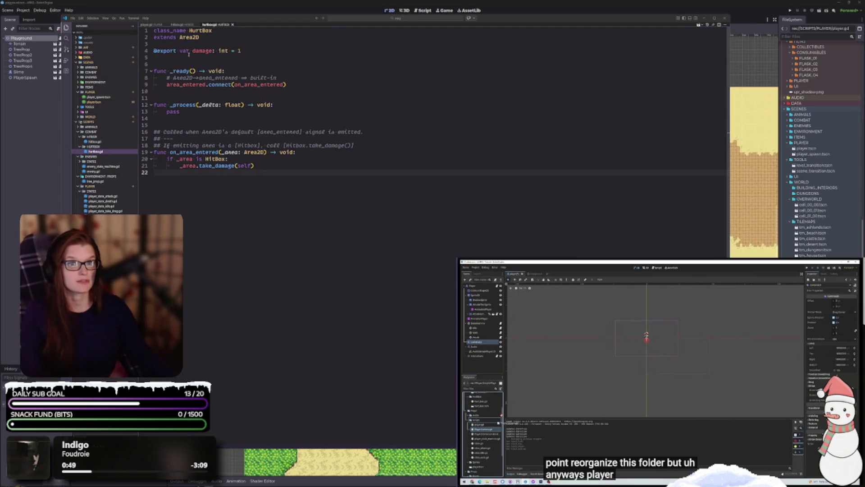
Switch to player.gd, highlight the $StateMachine reference on line 24, and scroll through the script
key(ctrl+Tab)
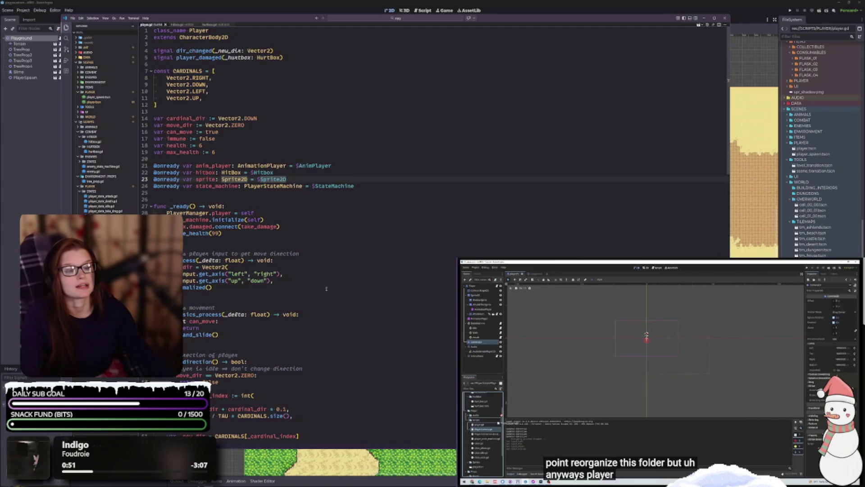
click(357, 186)
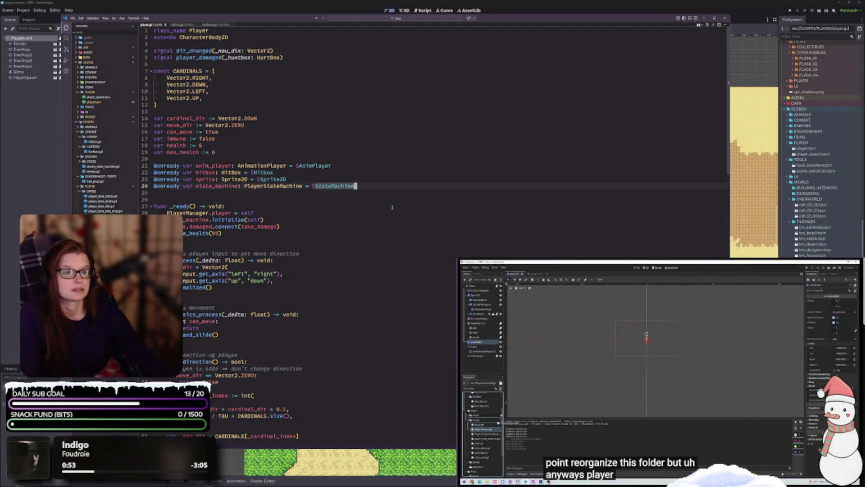
scroll(395, 205, down, 9)
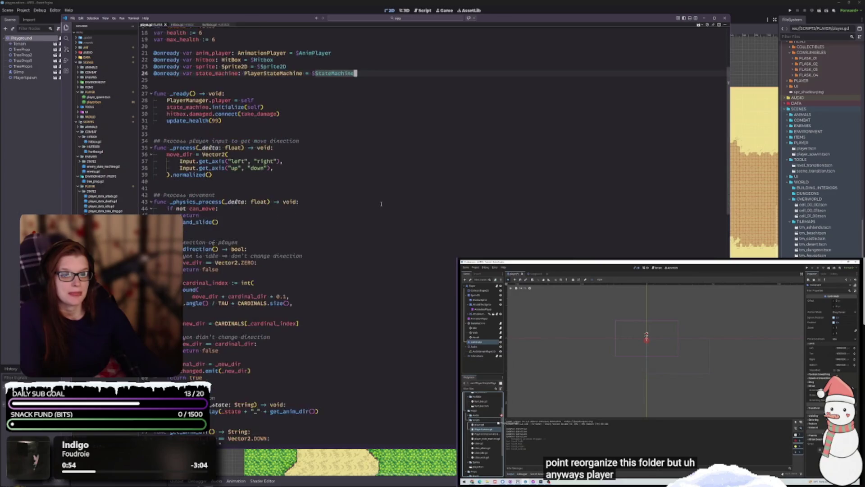
scroll(196, 282, up, 9)
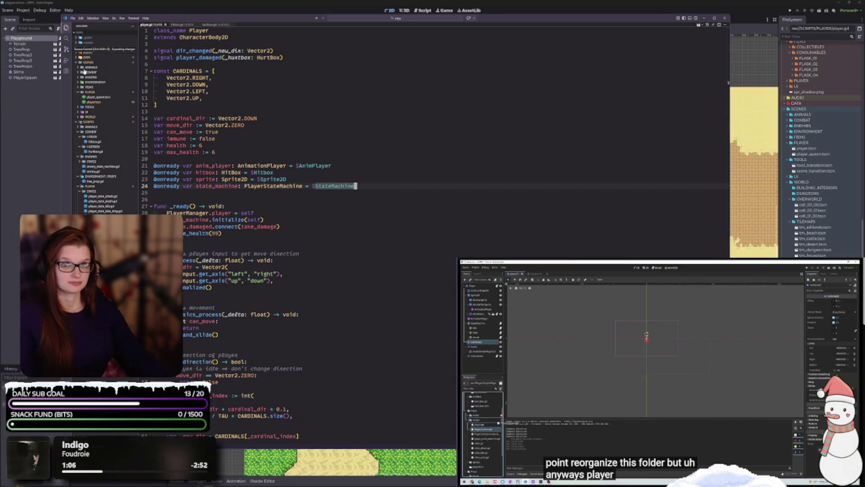
click(401, 185)
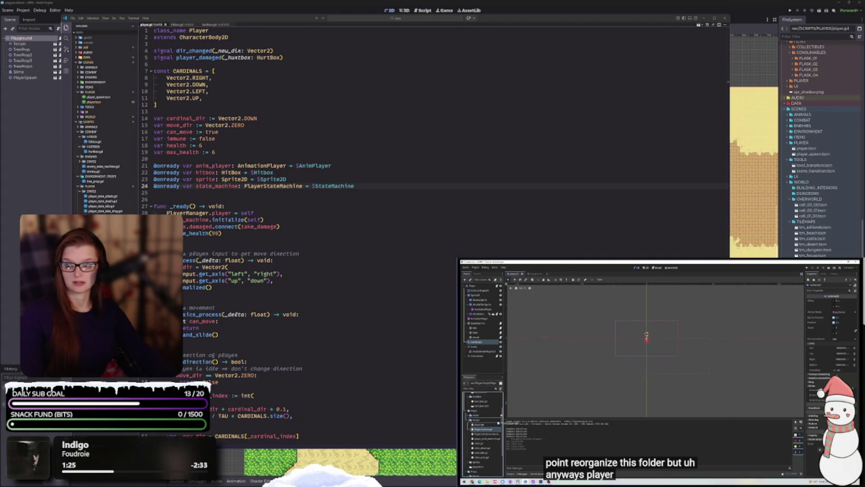
mouse_move(351, 136)
mouse_down()
mouse_move(418, 82)
mouse_move(349, 53)
mouse_up()
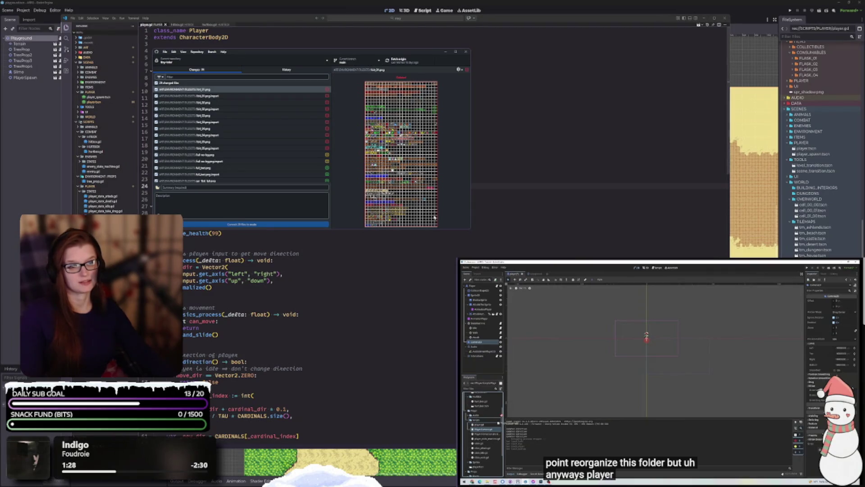
Preview the first changed image file in GitHub Desktop, then hide it to return to player.gd
click(223, 90)
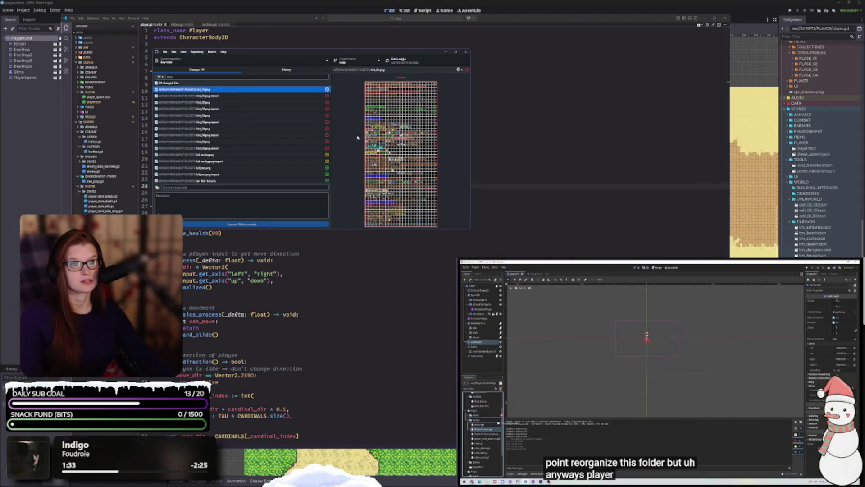
click(347, 47)
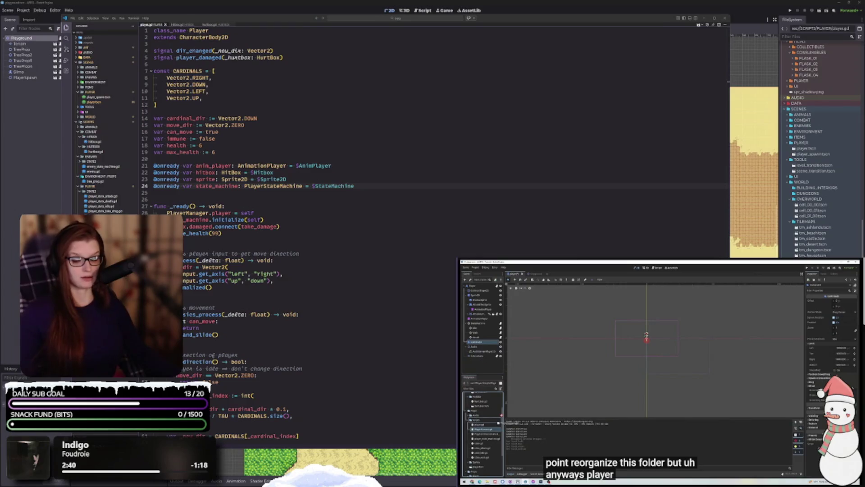
click(283, 335)
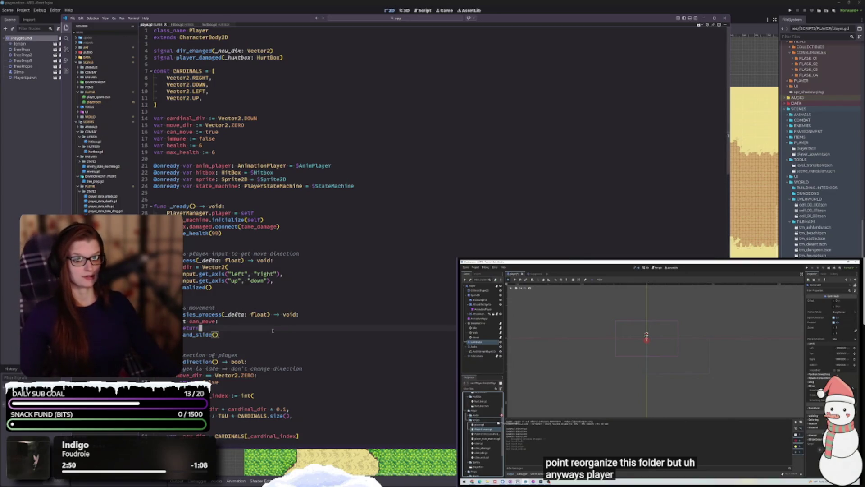
click(256, 336)
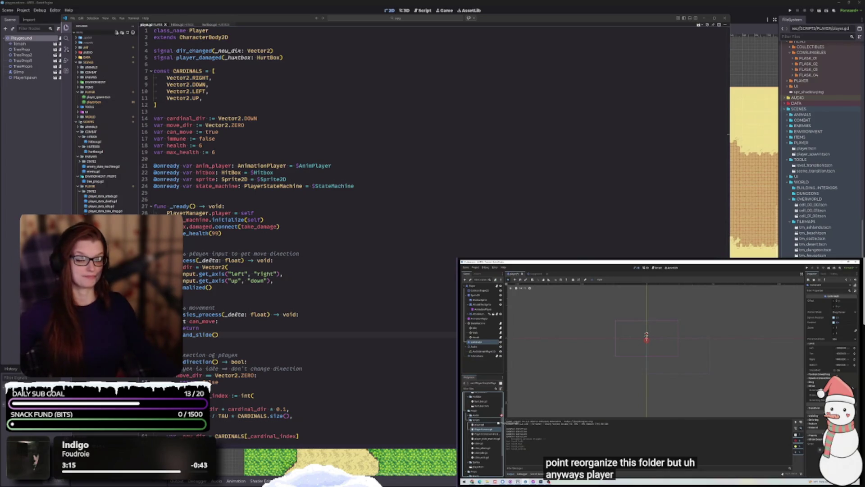
click(222, 336)
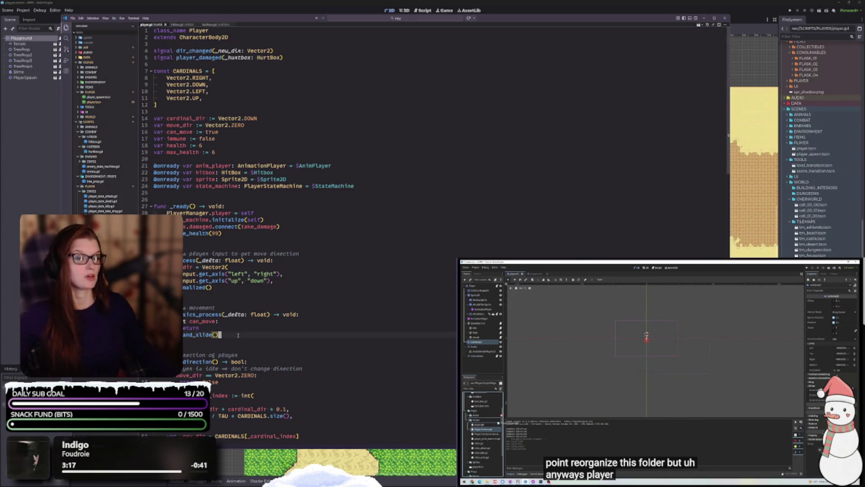